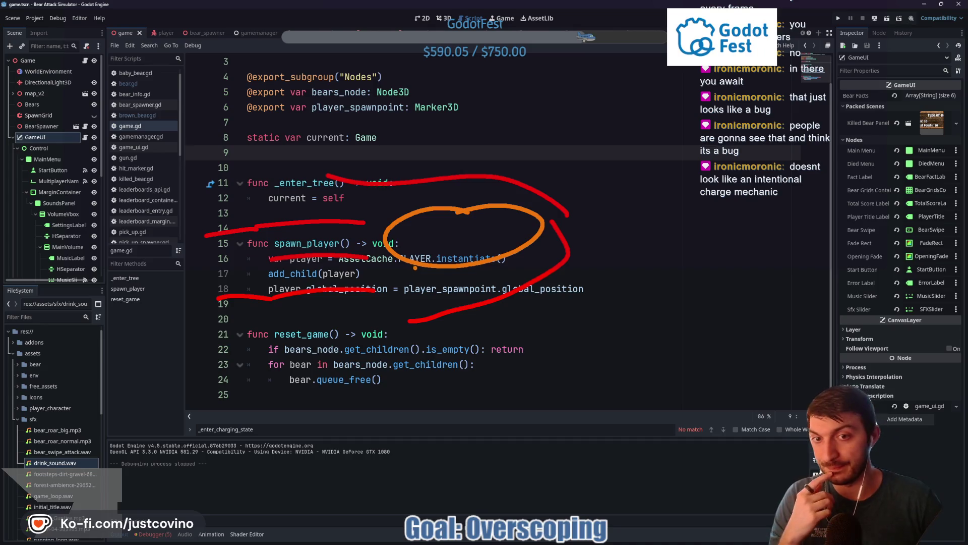
Step: Sketch a leg and an ear on the bear doodle over the code, then clear the doodles
{"action": "left_click_drag", "start_coordinate": [415, 268], "coordinate": [435, 271]}
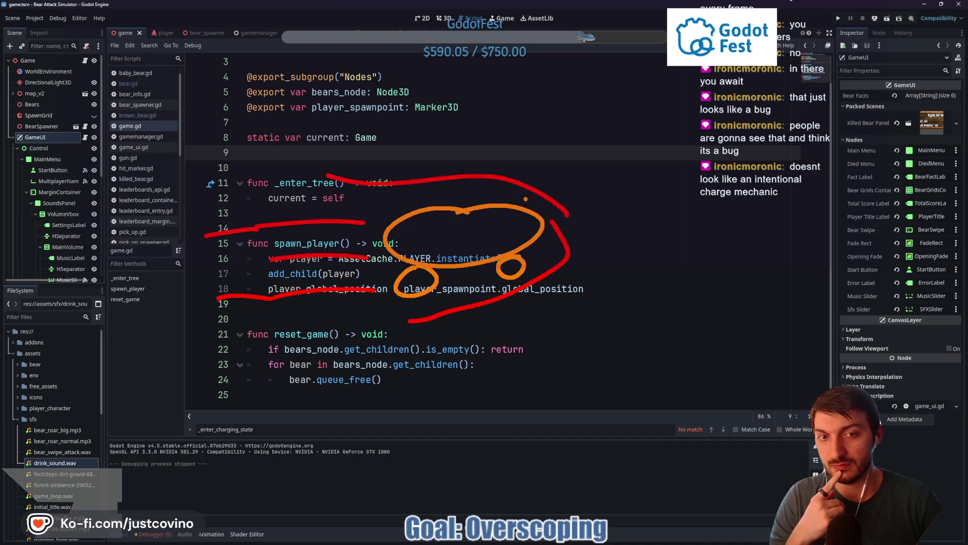
{"action": "left_click_drag", "start_coordinate": [527, 196], "coordinate": [521, 197]}
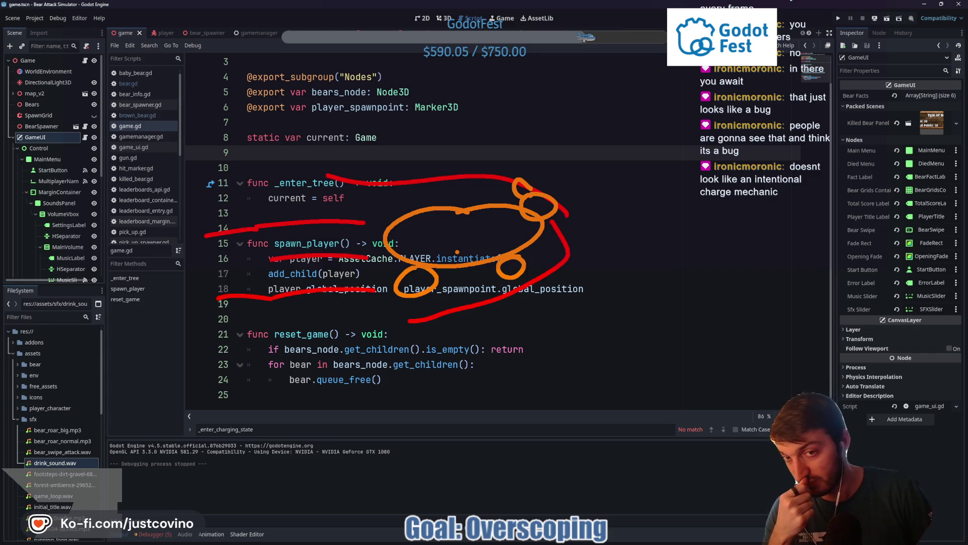
{"action": "key", "text": "Escape"}
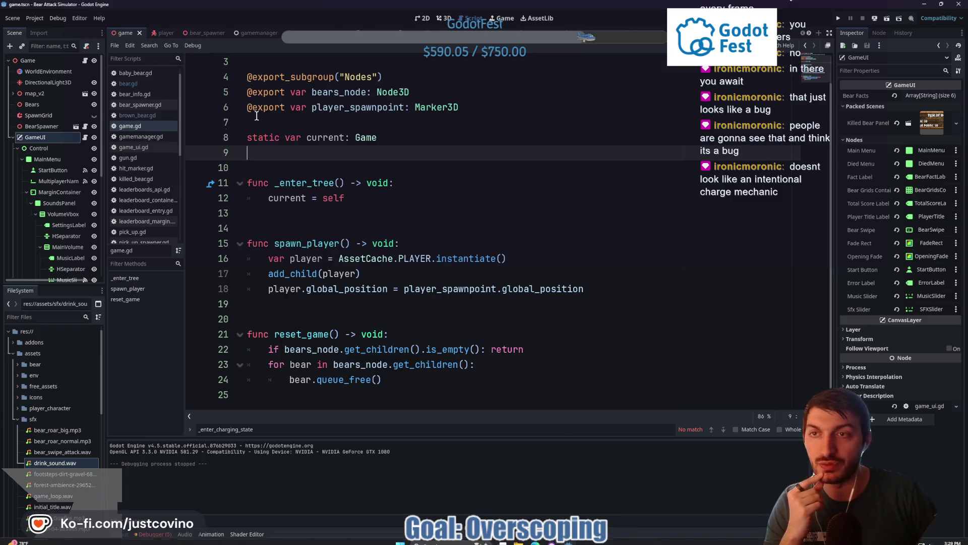
Step: Show player.gd at _physics_process and select the velocity.y = JUMP_VELOCITY line
{"action": "left_click", "coordinate": [166, 34]}
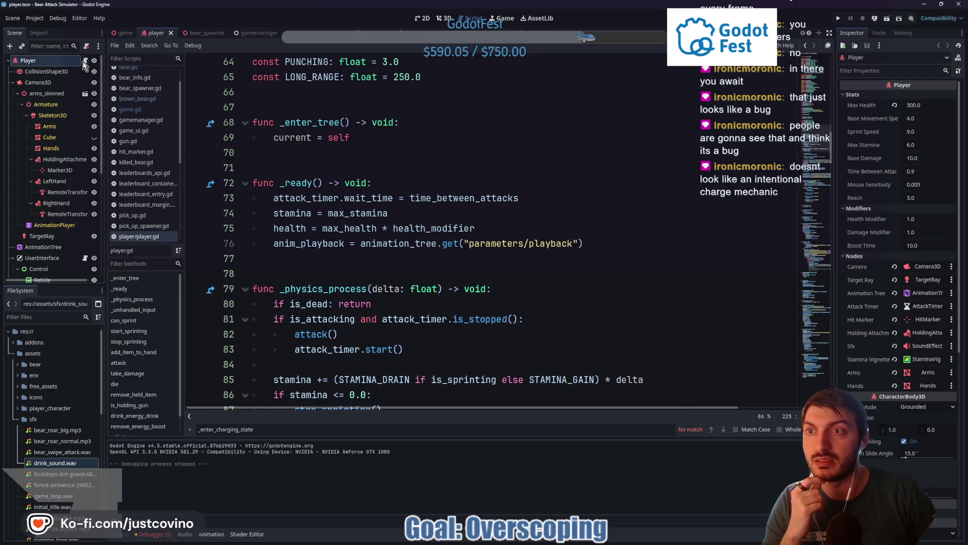
{"action": "scroll", "coordinate": [395, 195], "scroll_direction": "down", "scroll_amount": 6}
{"action": "scroll", "coordinate": [396, 195], "scroll_direction": "down", "scroll_amount": 4}
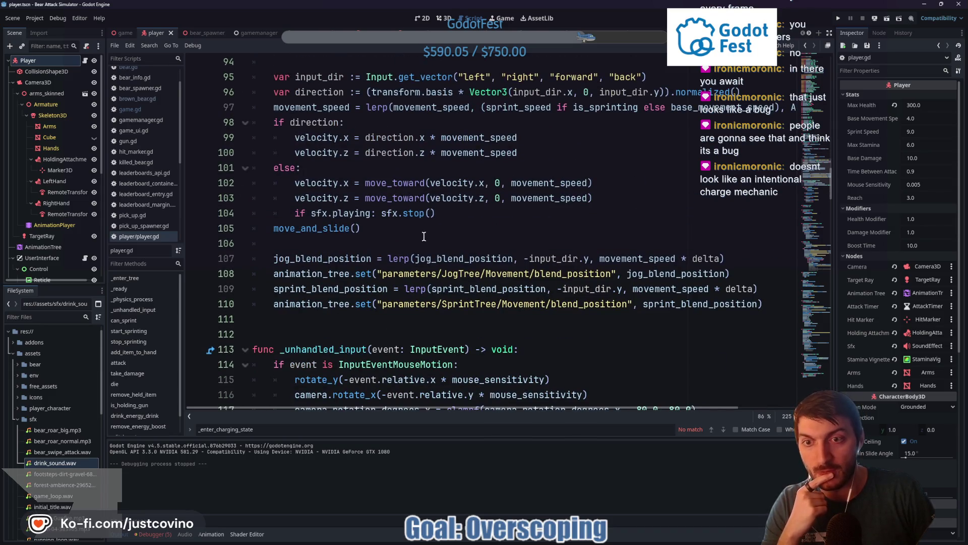
{"action": "scroll", "coordinate": [423, 237], "scroll_direction": "up", "scroll_amount": 2}
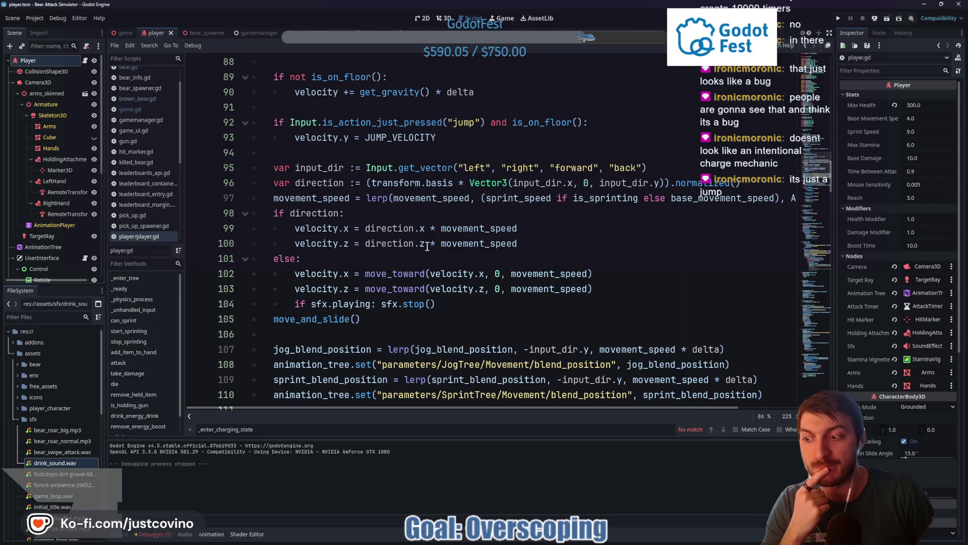
{"action": "scroll", "coordinate": [427, 246], "scroll_direction": "up", "scroll_amount": 4}
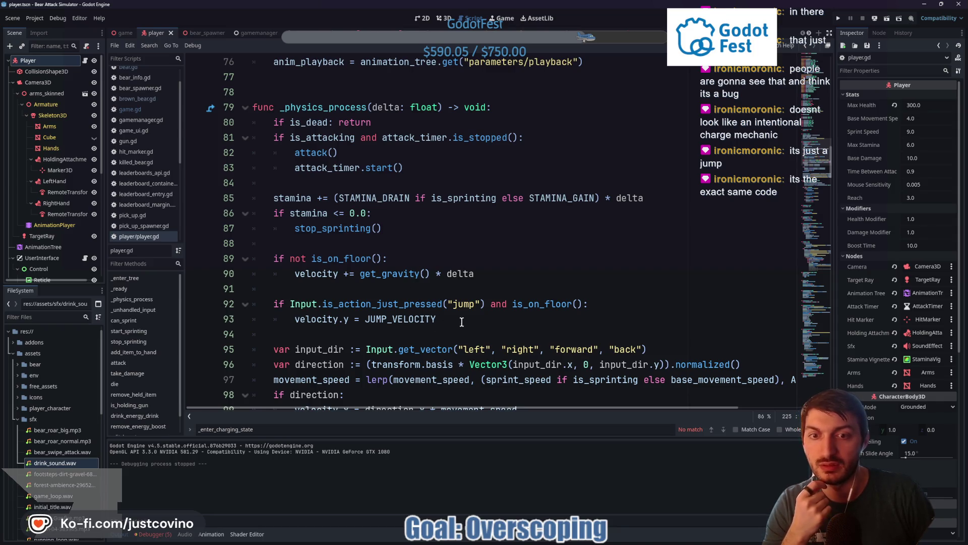
{"action": "left_click", "coordinate": [444, 319]}
{"action": "key", "text": "shift+Home"}
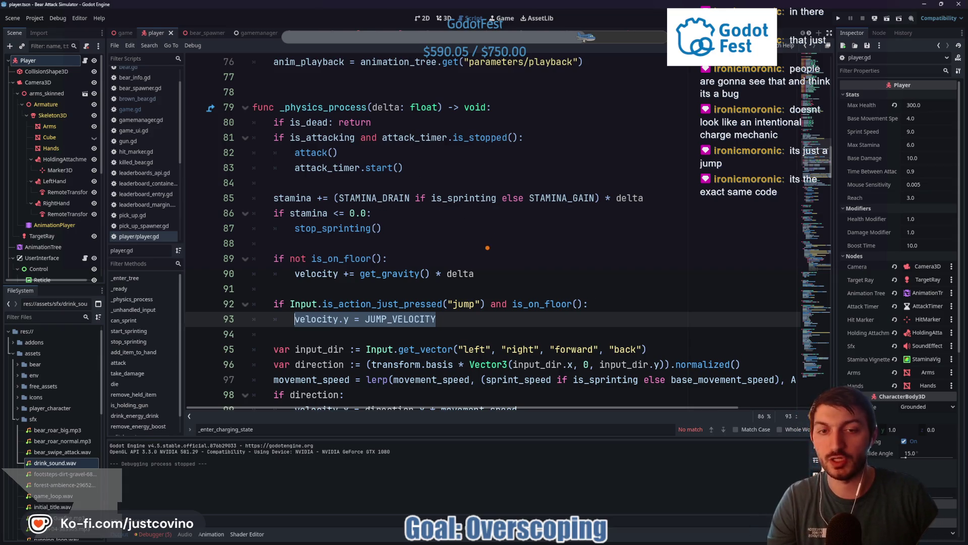
Step: Mark the physics function and is_attacking check, clear the marks, and show brown_bear.gd
{"action": "left_click_drag", "start_coordinate": [488, 247], "coordinate": [474, 124]}
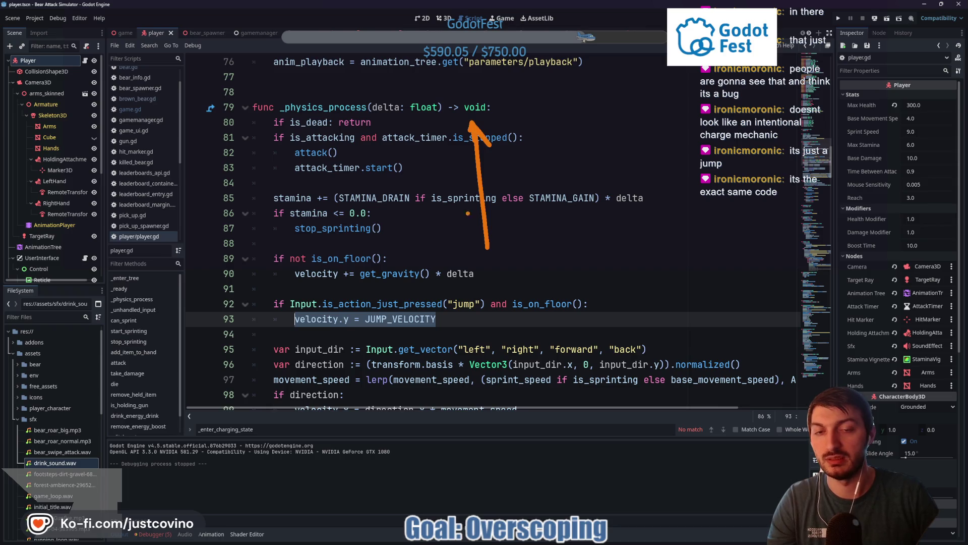
{"action": "mouse_move", "coordinate": [486, 247]}
{"action": "left_mouse_down"}
{"action": "mouse_move", "coordinate": [363, 164]}
{"action": "mouse_move", "coordinate": [383, 158]}
{"action": "left_mouse_up"}
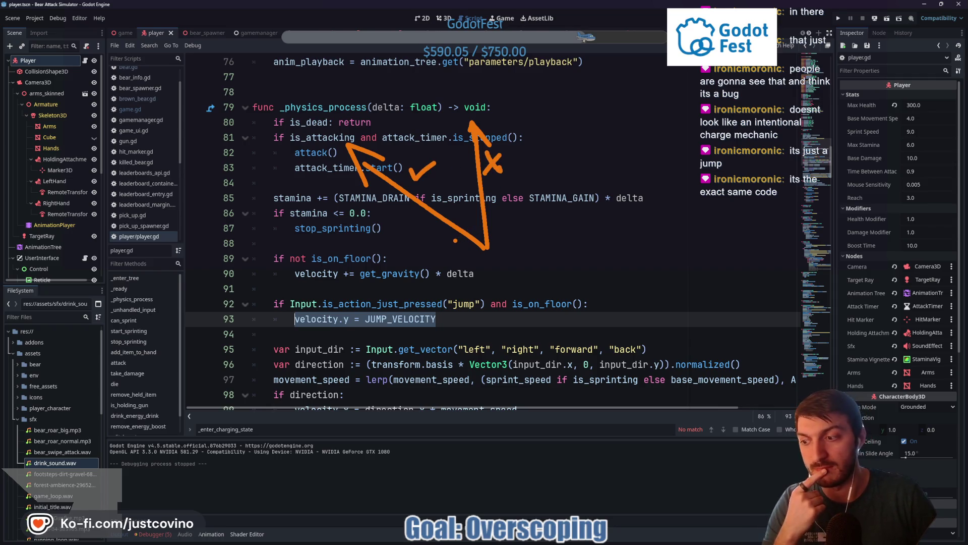
{"action": "key", "text": "Escape"}
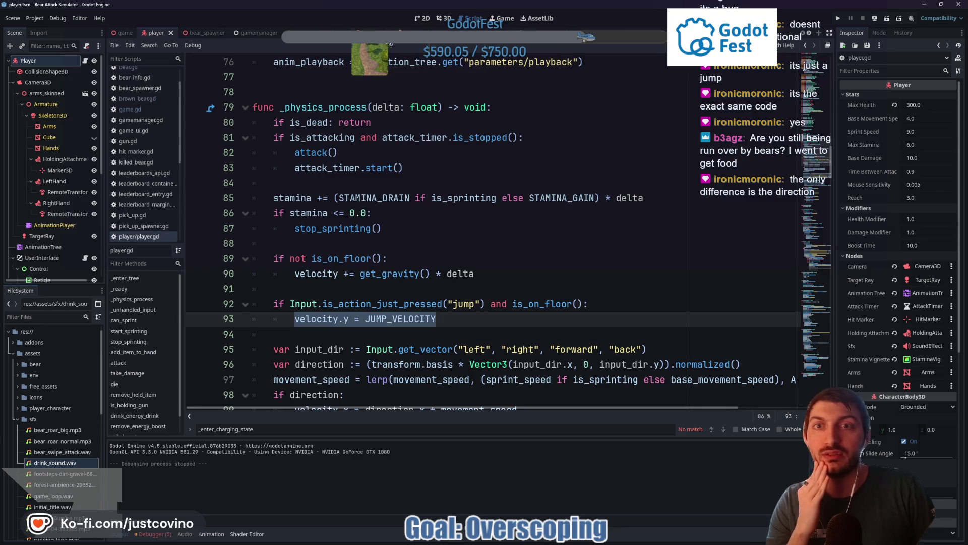
{"action": "left_click", "coordinate": [403, 33]}
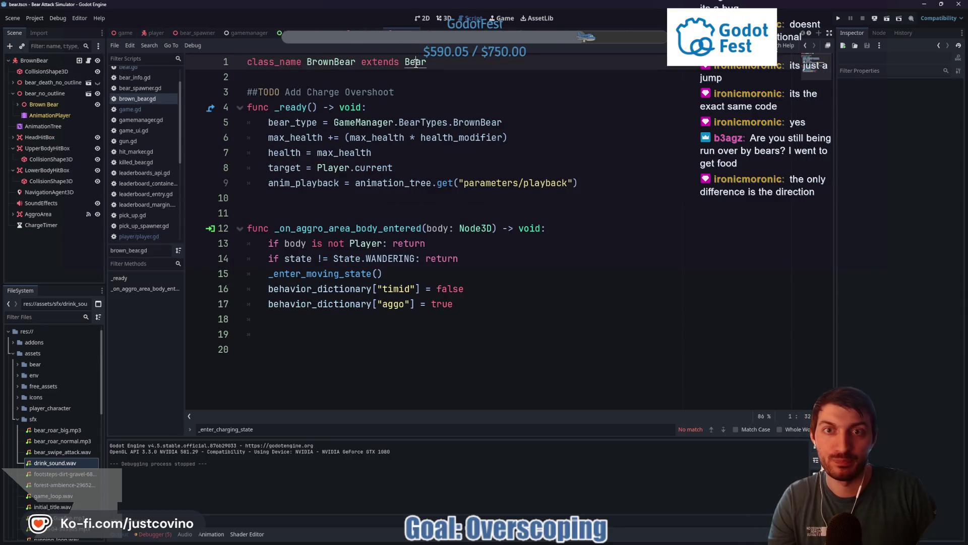
Step: Open the parent bear.gd script and find the charging function
{"action": "left_click", "coordinate": [412, 63], "text": "ctrl"}
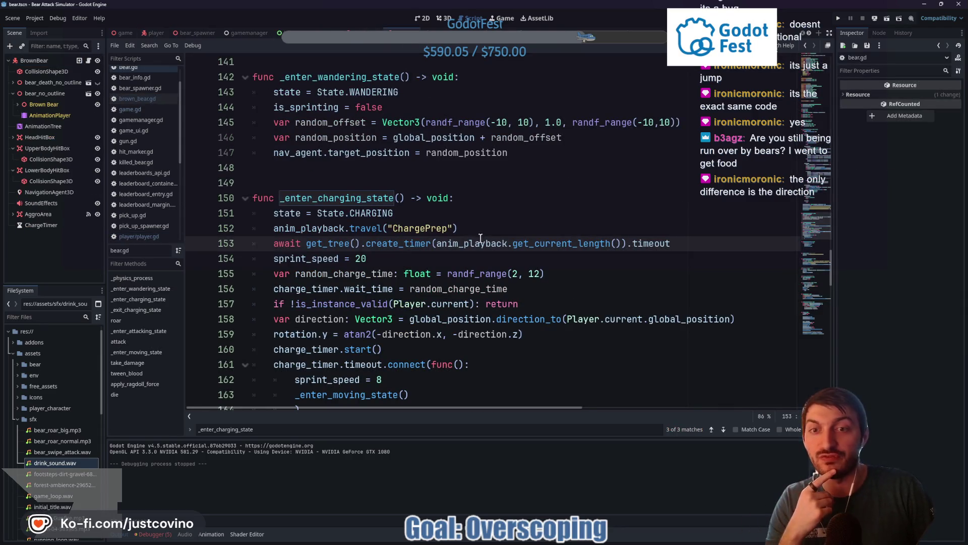
{"action": "scroll", "coordinate": [479, 241], "scroll_direction": "down", "scroll_amount": 1}
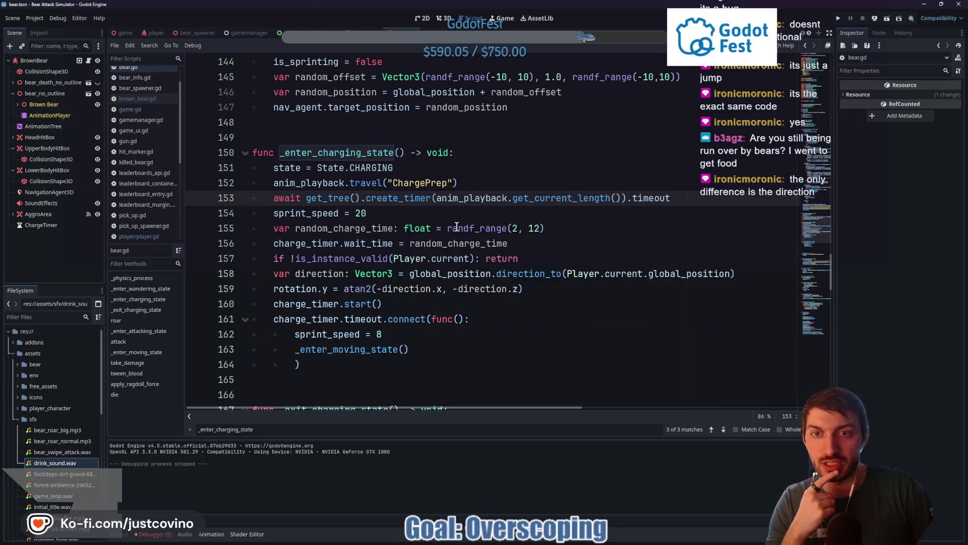
{"action": "scroll", "coordinate": [452, 238], "scroll_direction": "up", "scroll_amount": 7}
{"action": "scroll", "coordinate": [452, 238], "scroll_direction": "up", "scroll_amount": 9}
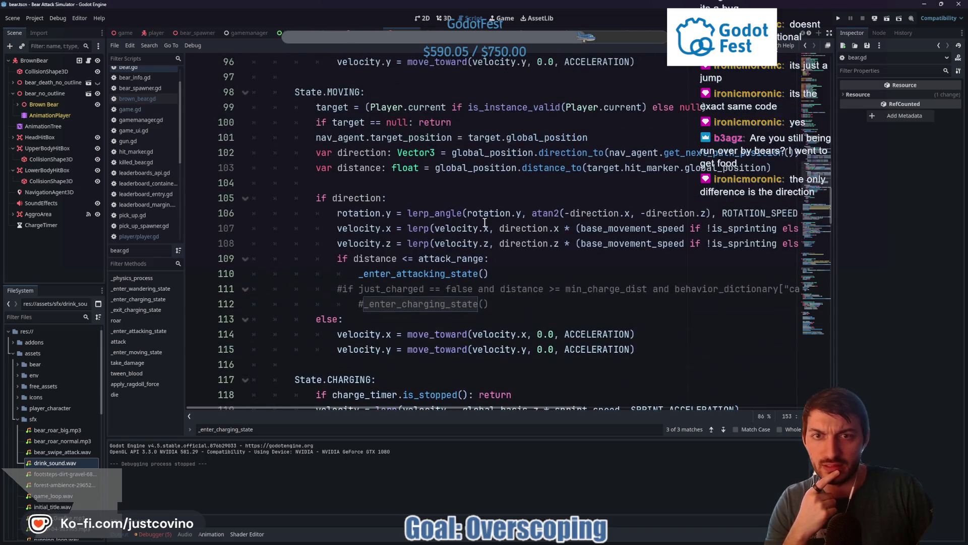
{"action": "scroll", "coordinate": [483, 223], "scroll_direction": "down", "scroll_amount": 6}
{"action": "scroll", "coordinate": [483, 223], "scroll_direction": "down", "scroll_amount": 5}
{"action": "scroll", "coordinate": [481, 223], "scroll_direction": "down", "scroll_amount": 10}
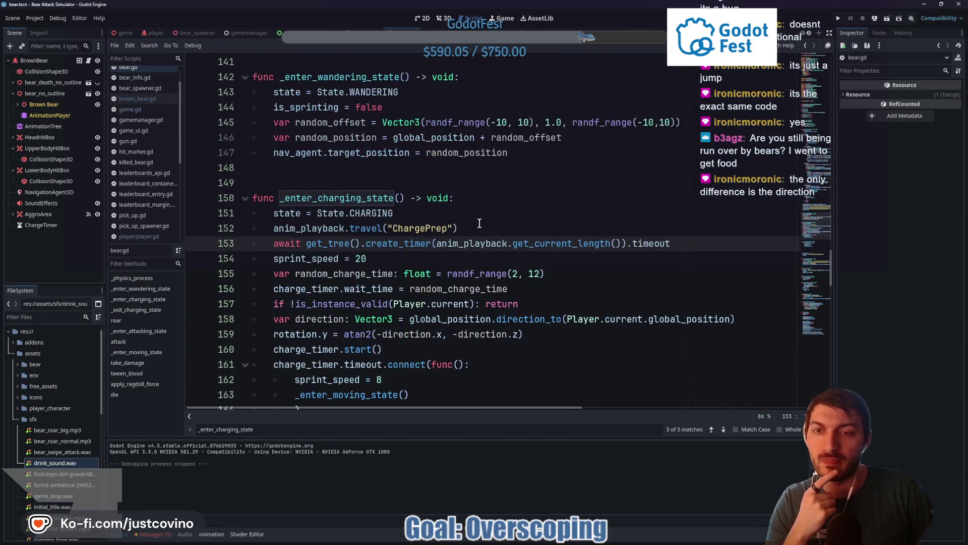
Step: Add a new func knock_player() -> void: after the charging function
{"action": "left_click", "coordinate": [298, 156]}
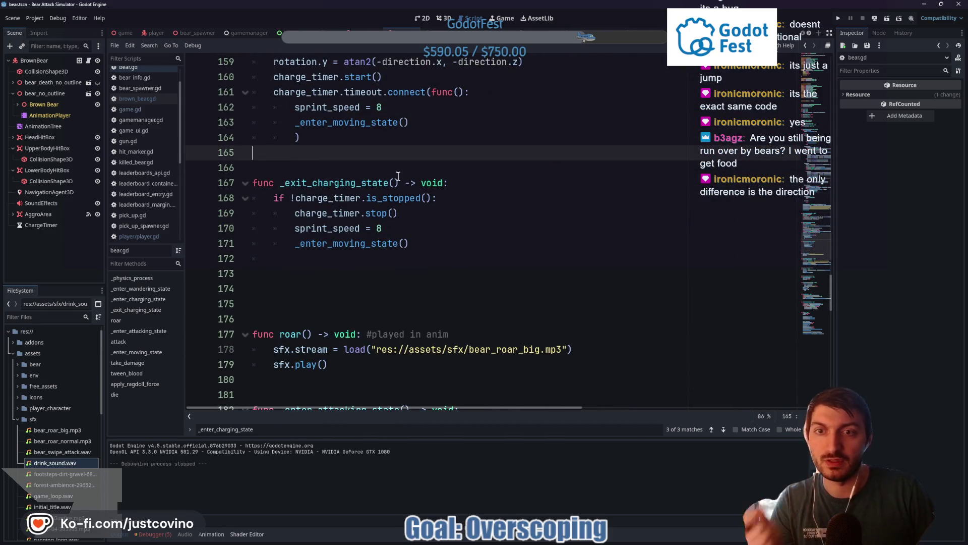
{"action": "key", "text": "Return"}
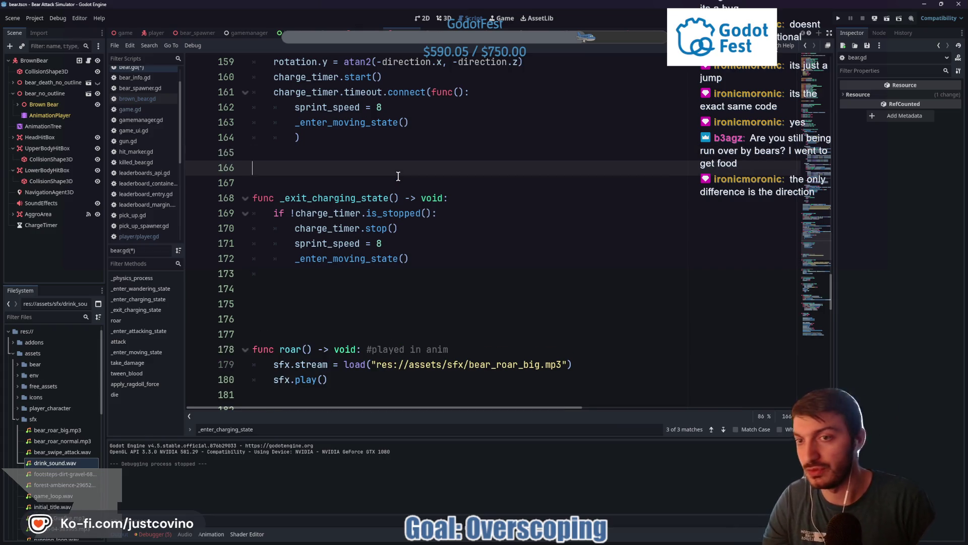
{"action": "type", "text": "unc knock"}
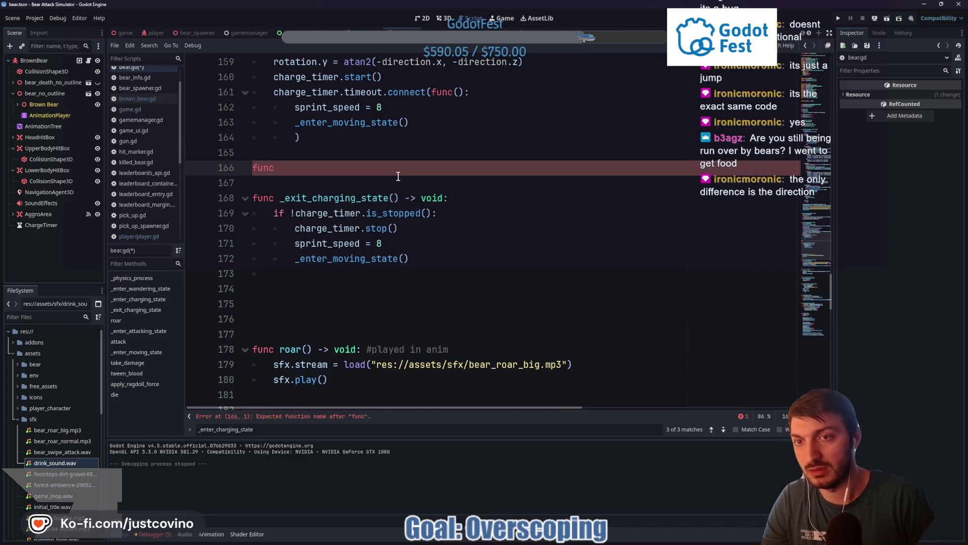
{"action": "type", "text": "_player"}
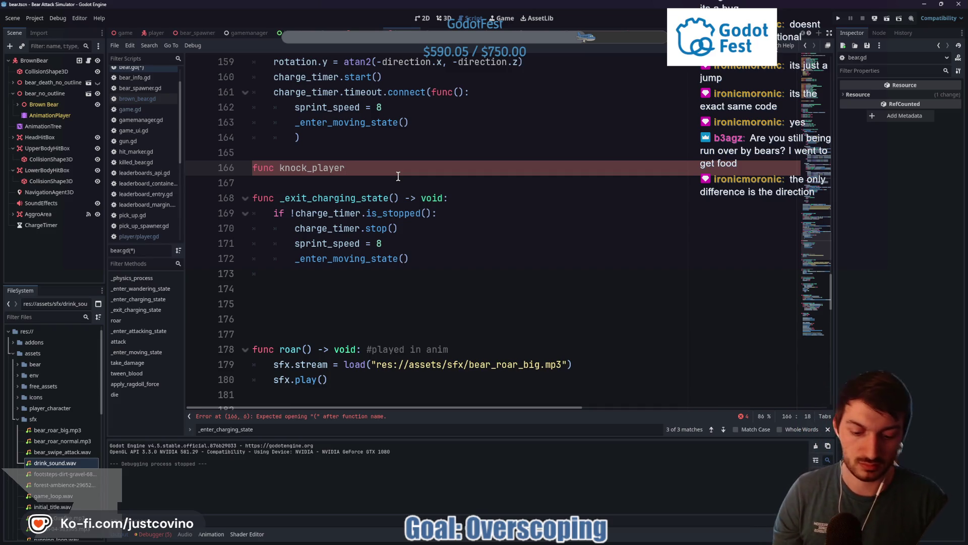
{"action": "type", "text": "()"}
{"action": "key", "text": "BackSpace"}
{"action": "key", "text": "BackSpace"}
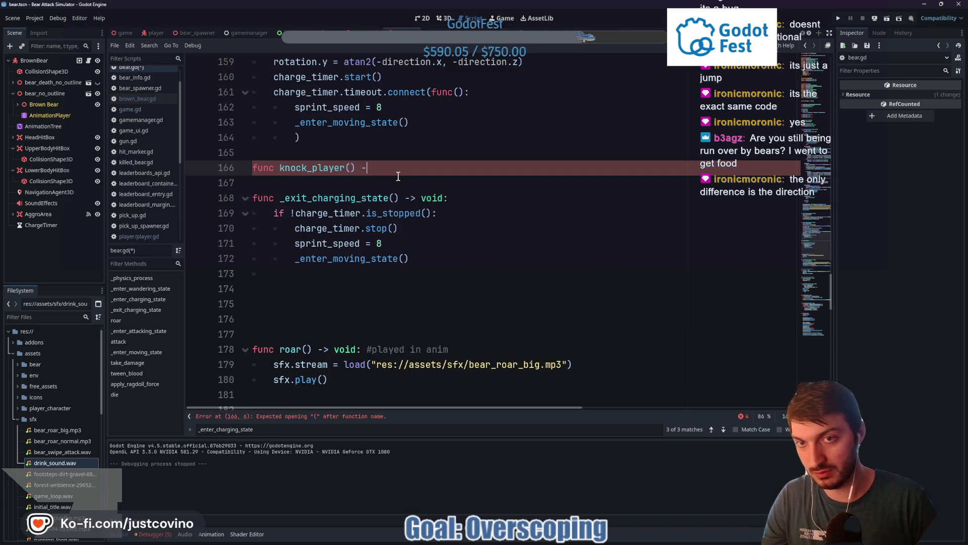
{"action": "type", "text": "> v"}
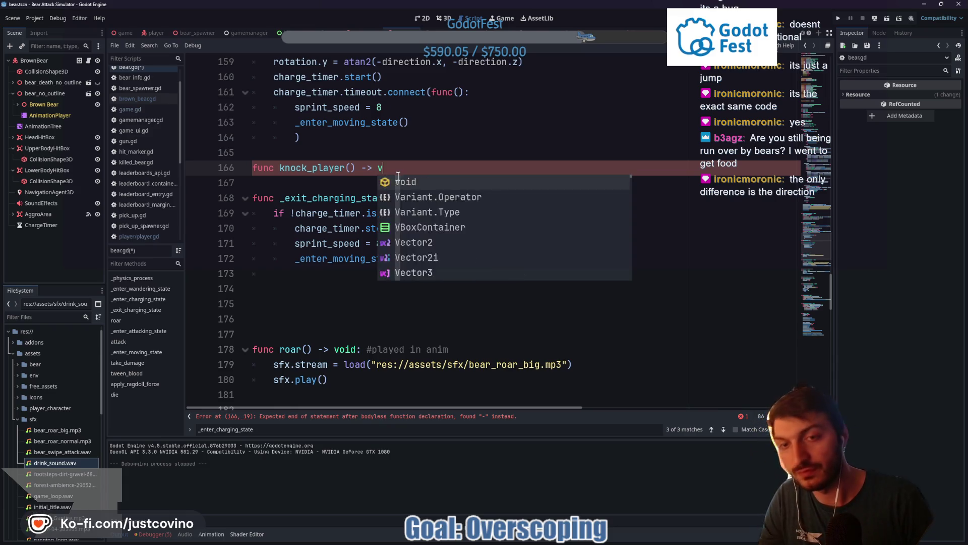
{"action": "type", "text": "oid:"}
{"action": "key", "text": "Return"}
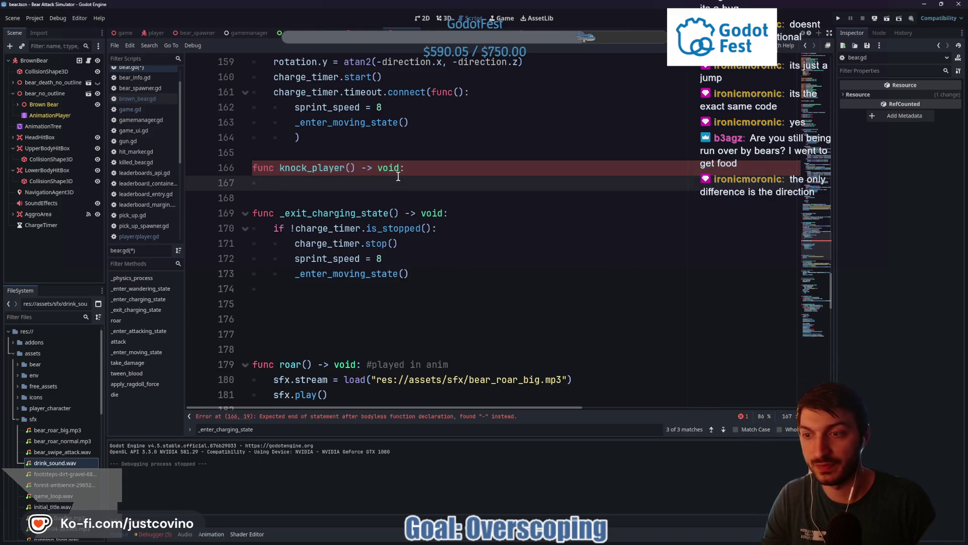
Step: Start the body as Player.current.velocity plus global_basis.z, correcting typing slips
{"action": "type", "text": "layer.current."}
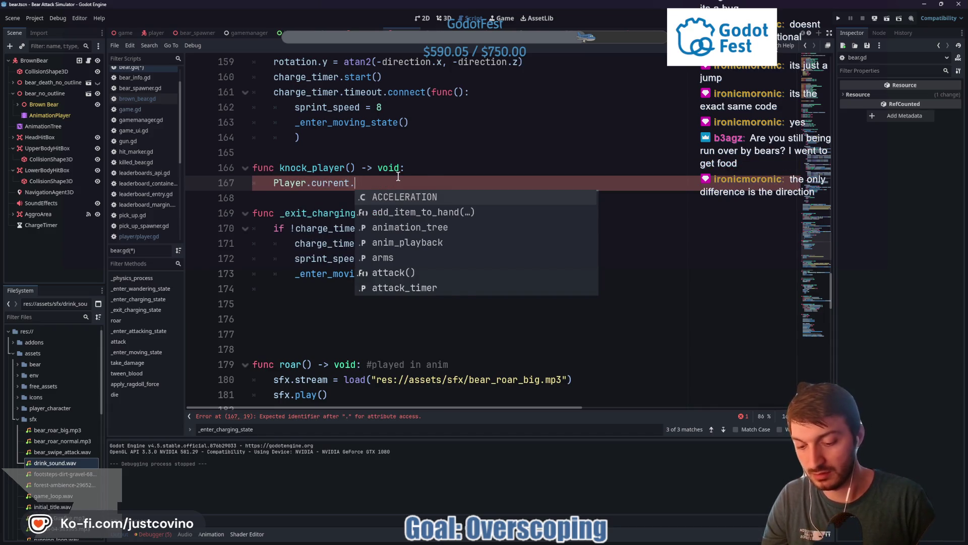
{"action": "type", "text": "velocity.y"}
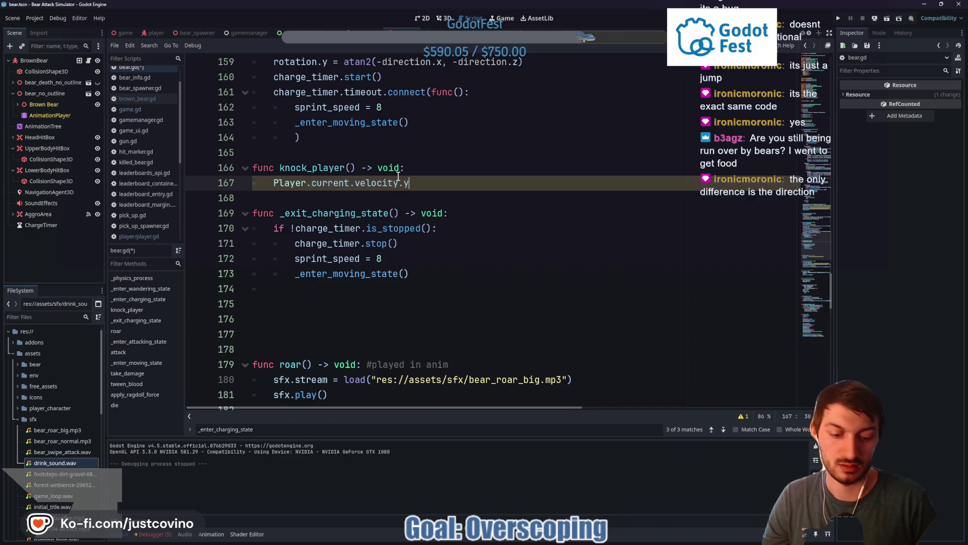
{"action": "type", "text": " +="}
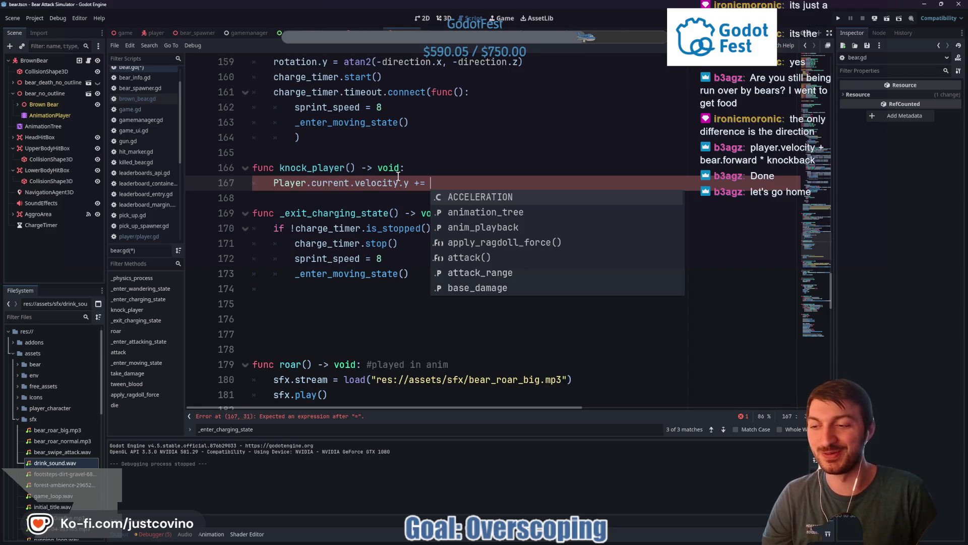
{"action": "key", "text": "BackSpace"}
{"action": "key", "text": "BackSpace"}
{"action": "key", "text": "BackSpace"}
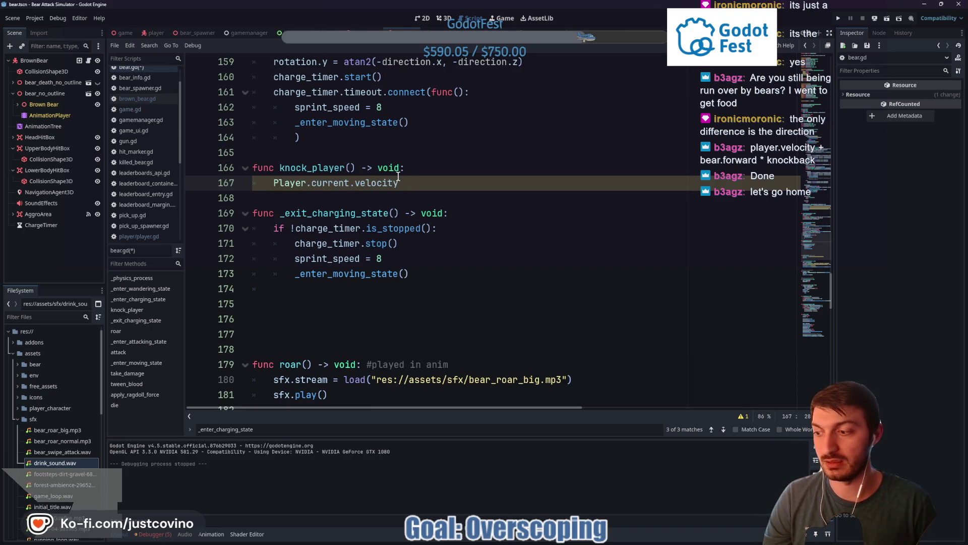
{"action": "type", "text": "+"}
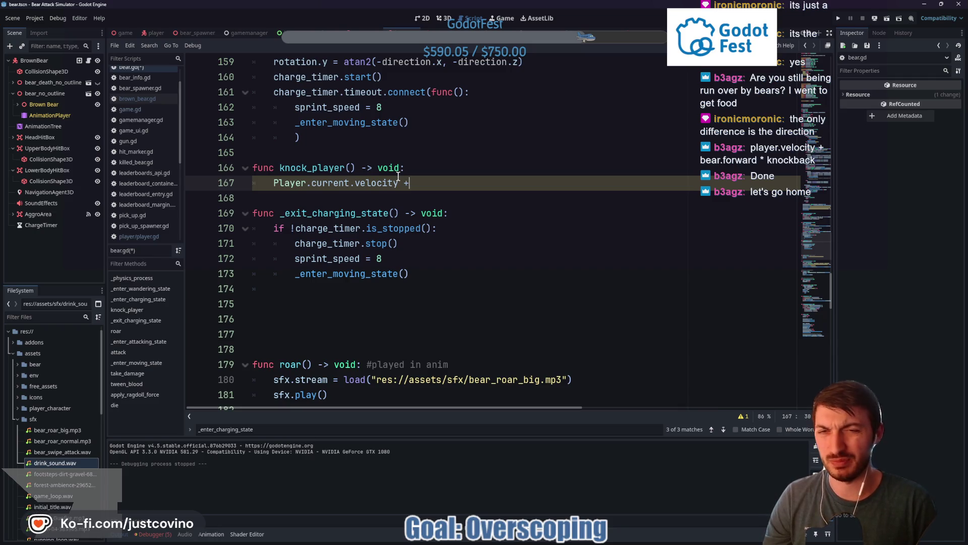
{"action": "type", "text": "bear"}
{"action": "key", "text": "BackSpace"}
{"action": "key", "text": "BackSpace"}
{"action": "key", "text": "BackSpace"}
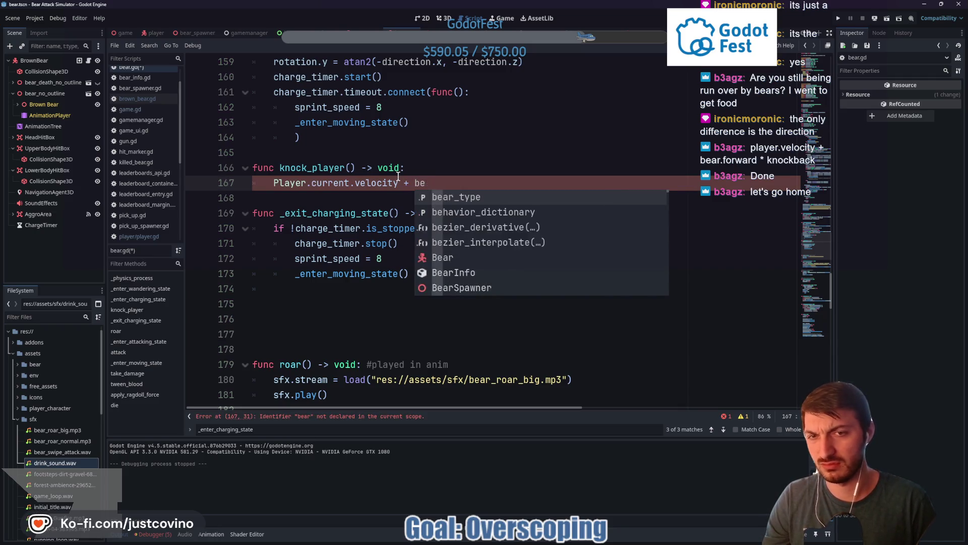
{"action": "type", "text": "forward"}
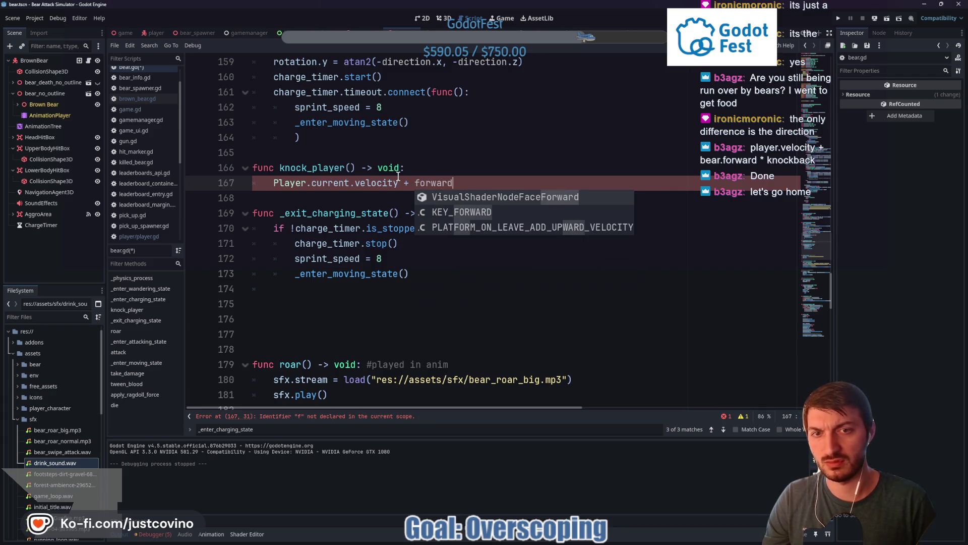
{"action": "key", "text": "BackSpace"}
{"action": "key", "text": "BackSpace"}
{"action": "key", "text": "BackSpace"}
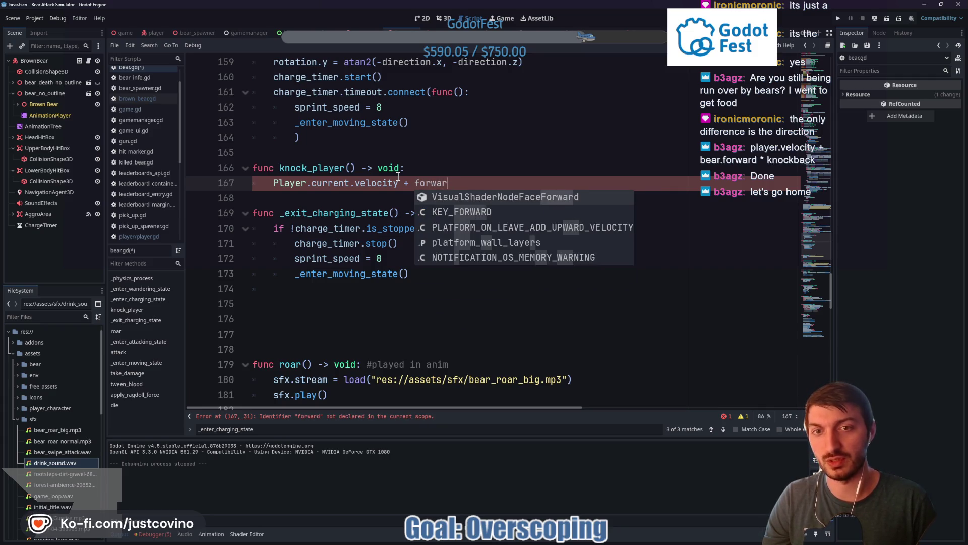
{"action": "type", "text": "lobal_basis.z"}
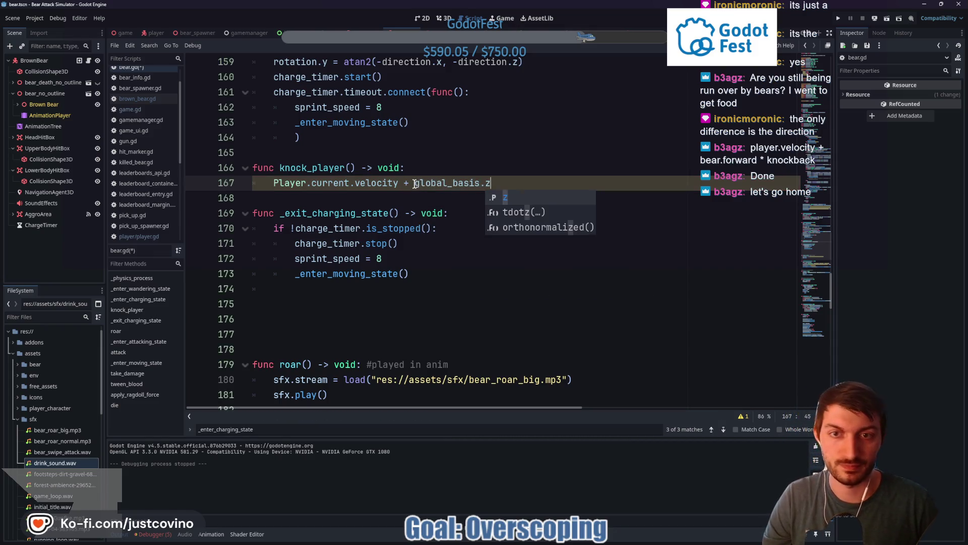
Step: Negate global_basis.z, make the line an add-assign, and multiply by KNOCKBACK_POWER
{"action": "left_click", "coordinate": [415, 182]}
{"action": "type", "text": "-"}
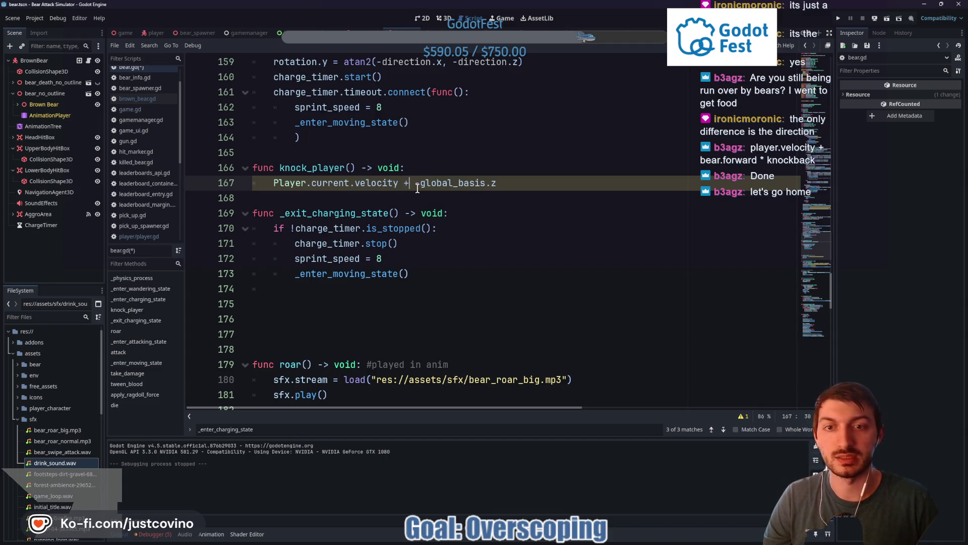
{"action": "type", "text": "="}
{"action": "left_click", "coordinate": [554, 184]}
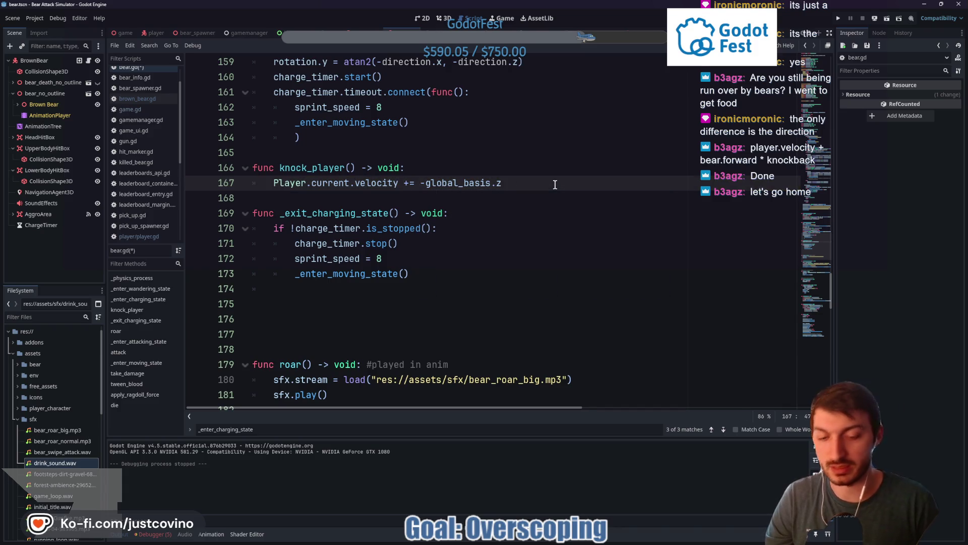
{"action": "type", "text": "* kn0c"}
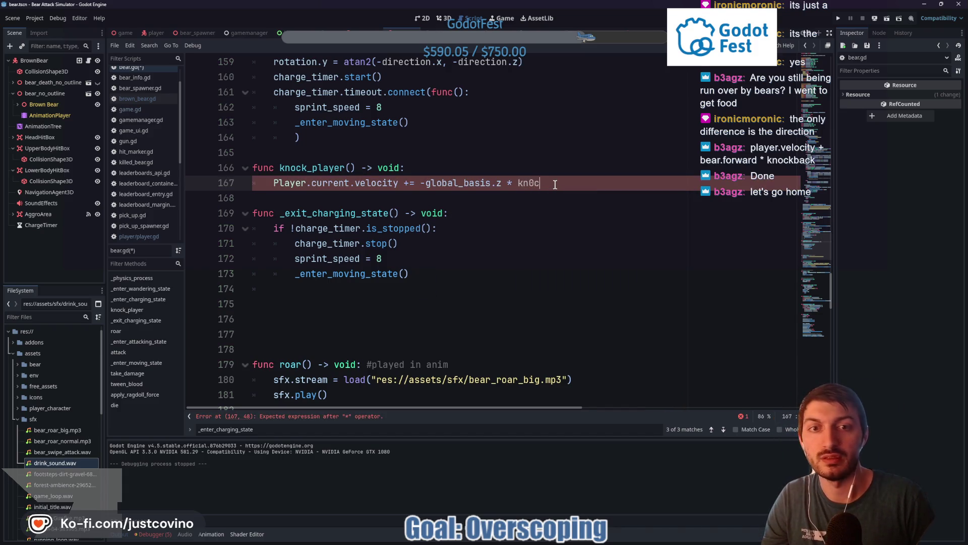
{"action": "type", "text": "ockback"}
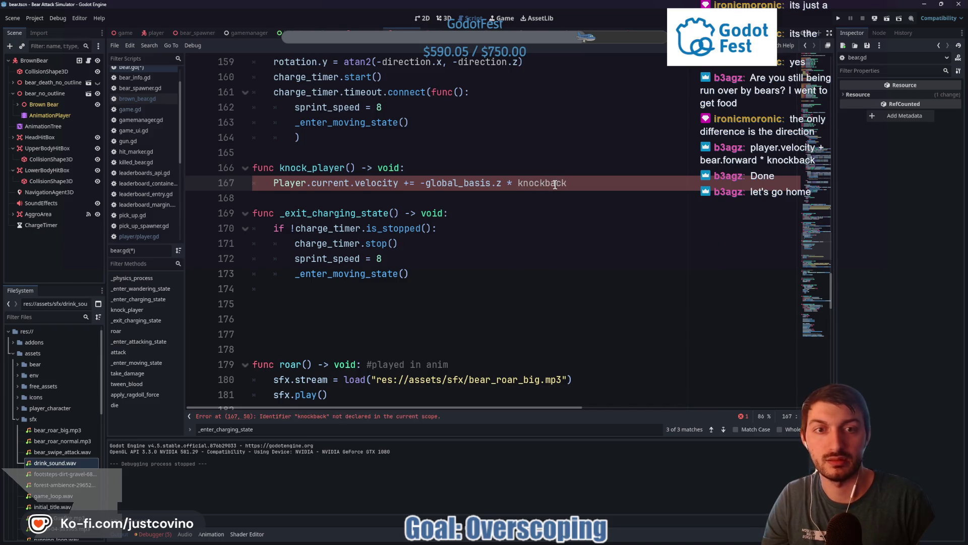
{"action": "key", "text": "BackSpace"}
{"action": "key", "text": "BackSpace"}
{"action": "key", "text": "BackSpace"}
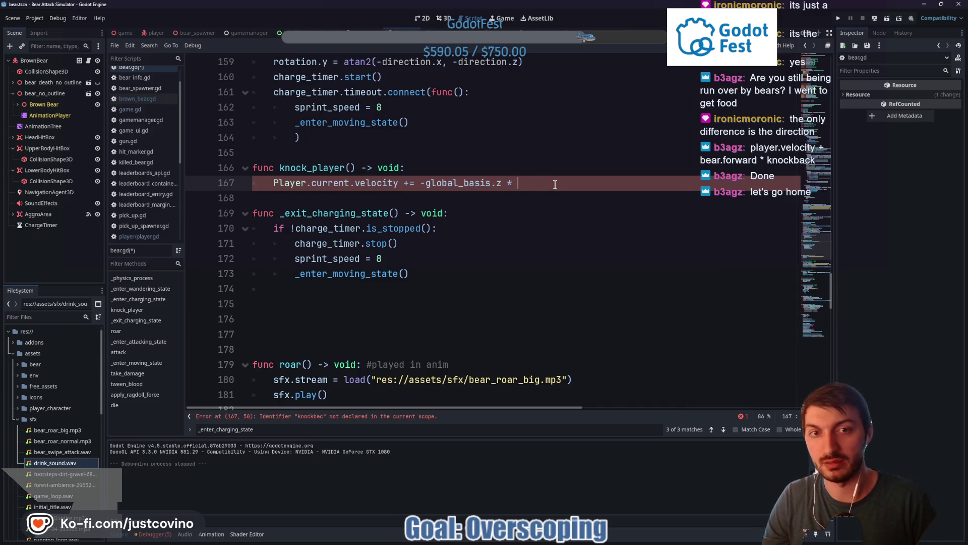
{"action": "type", "text": "KNOCKBACK_POWER"}
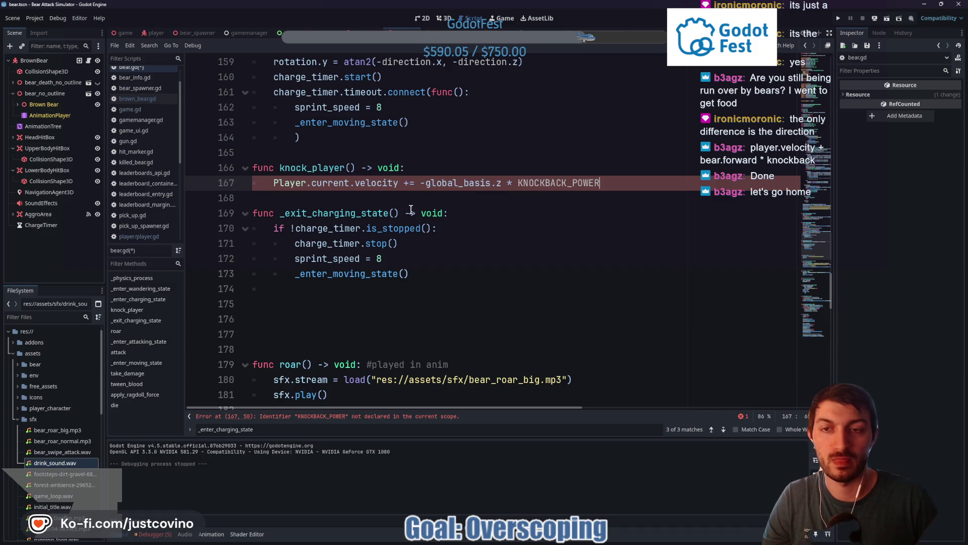
{"action": "scroll", "coordinate": [411, 210], "scroll_direction": "up", "scroll_amount": 20}
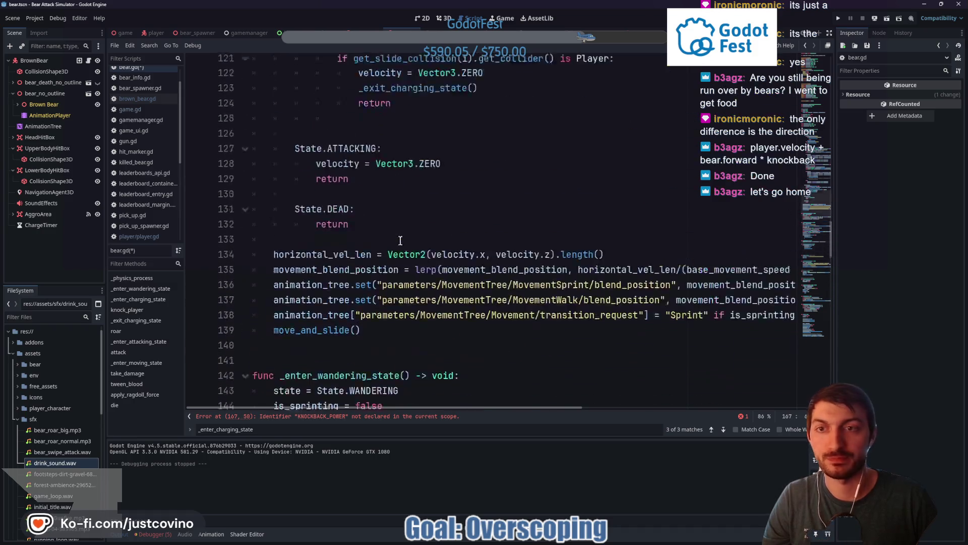
Step: Add const KNOCKBACK_POWER: float = 10 after ROTATION_SPEED and save bear.gd
{"action": "left_click", "coordinate": [477, 271]}
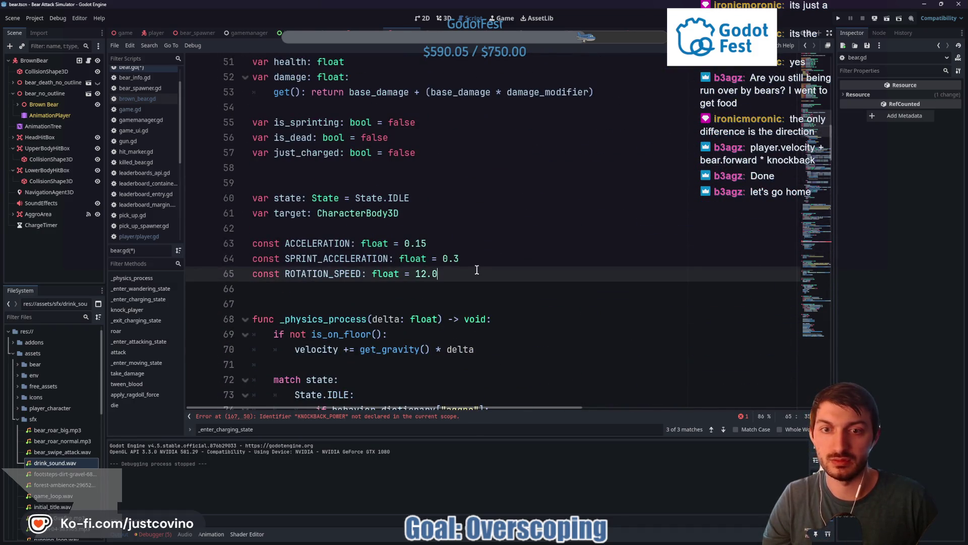
{"action": "key", "text": "Return"}
{"action": "type", "text": "const KN"}
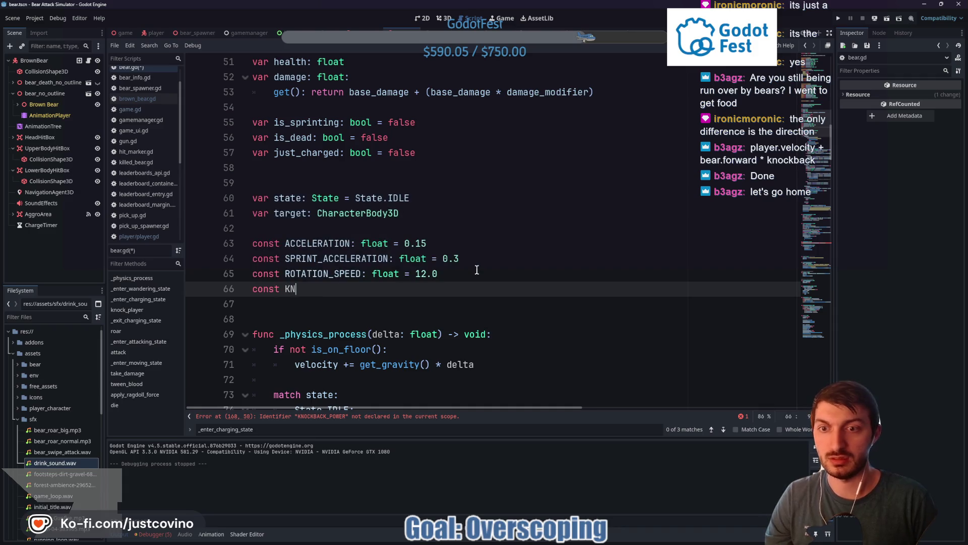
{"action": "type", "text": "OCKBACK_POWER: float"}
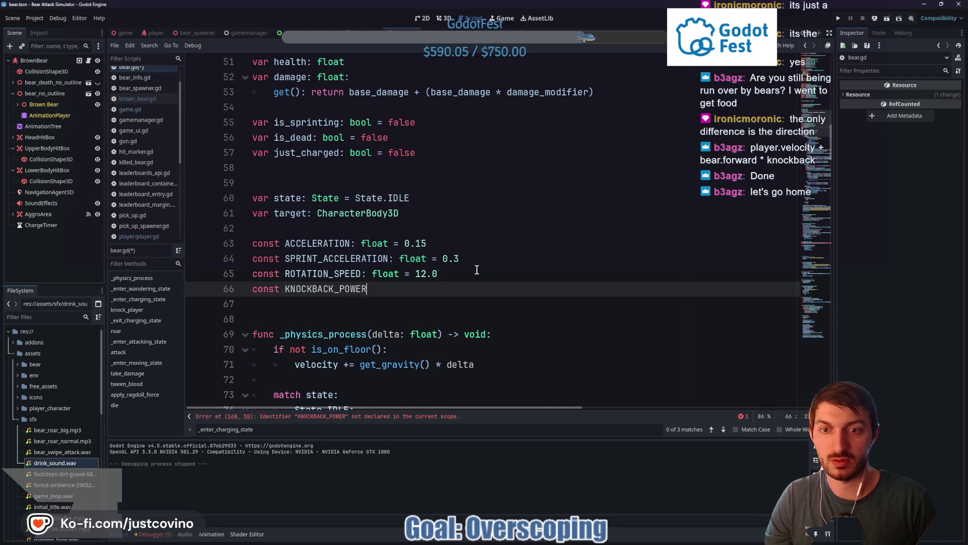
{"action": "type", "text": "= 10"}
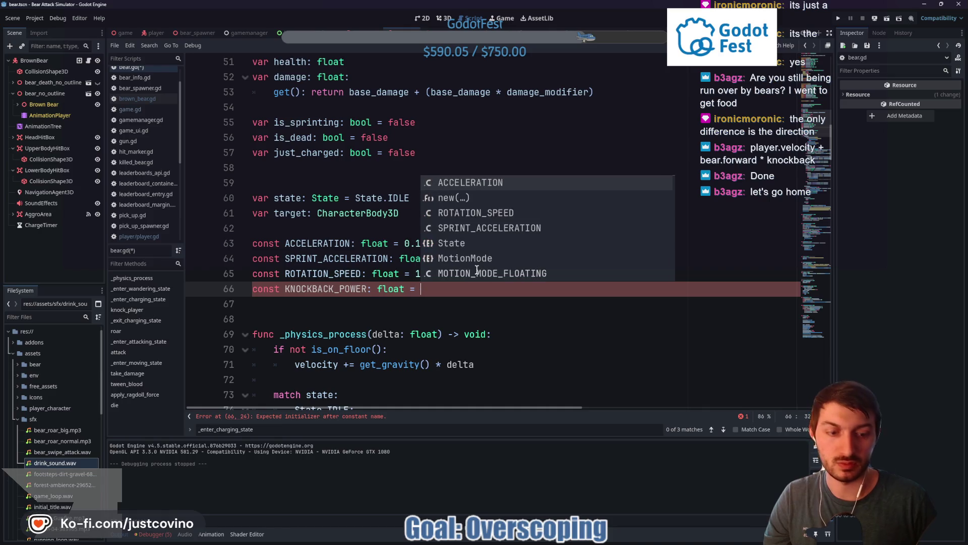
{"action": "left_click", "coordinate": [472, 303]}
{"action": "scroll", "coordinate": [464, 300], "scroll_direction": "down", "scroll_amount": 20}
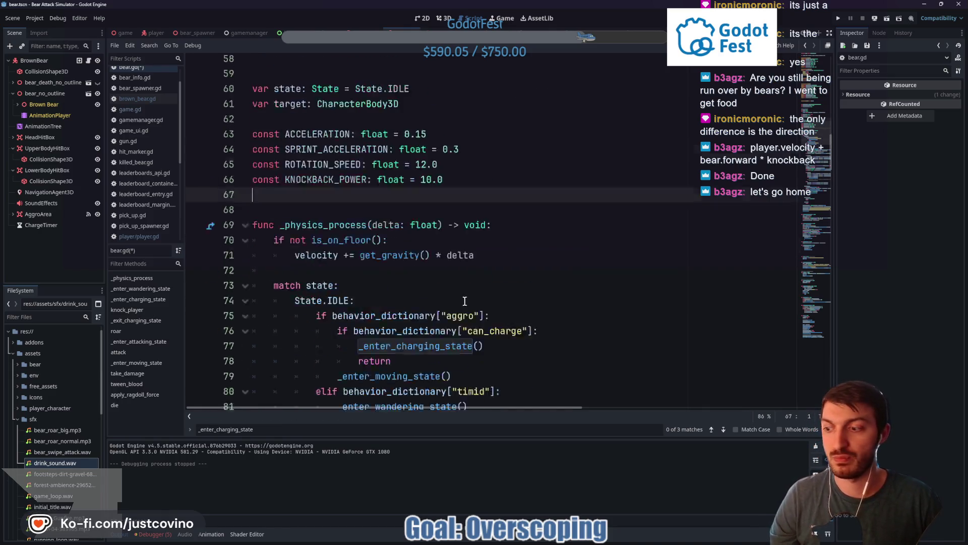
{"action": "scroll", "coordinate": [462, 297], "scroll_direction": "down", "scroll_amount": 20}
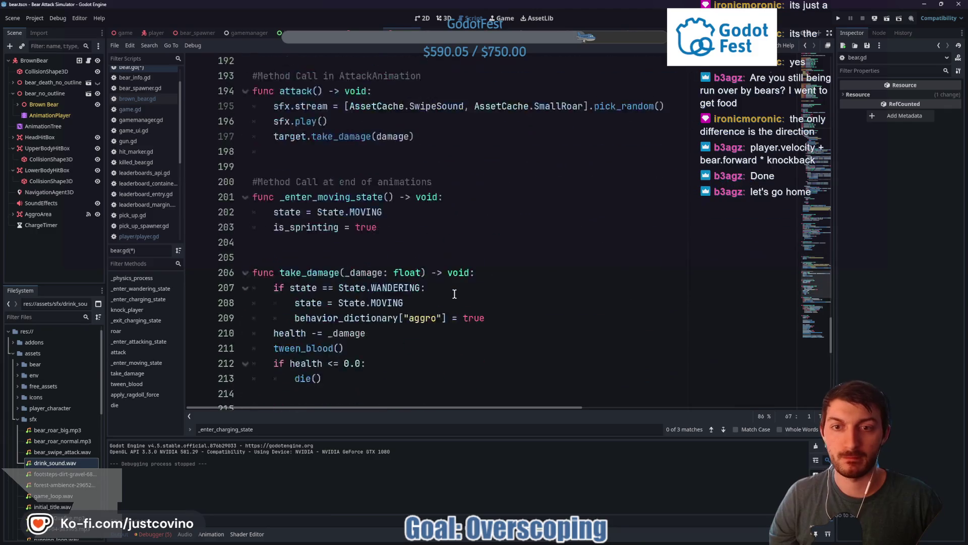
{"action": "scroll", "coordinate": [456, 288], "scroll_direction": "down", "scroll_amount": 5}
{"action": "left_click", "coordinate": [465, 260]}
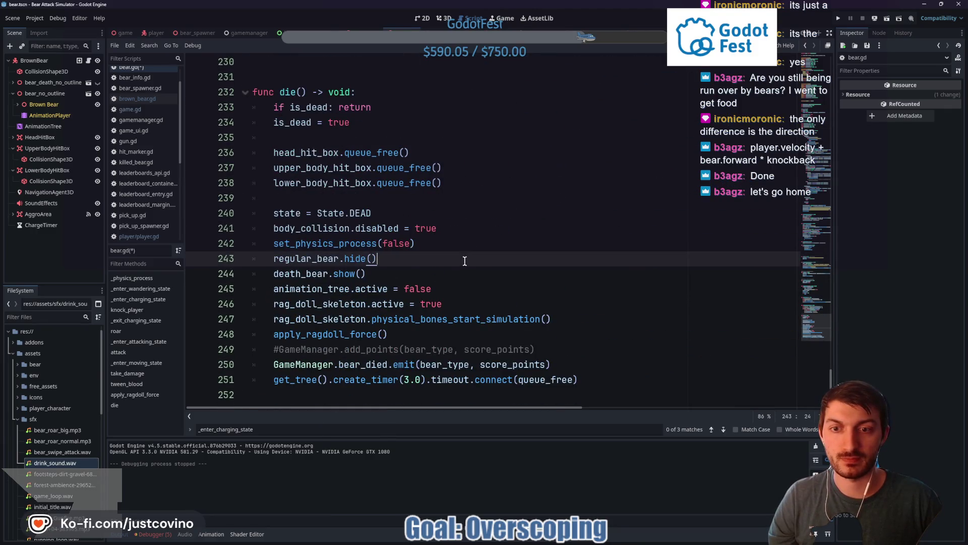
{"action": "key", "text": "ctrl+s"}
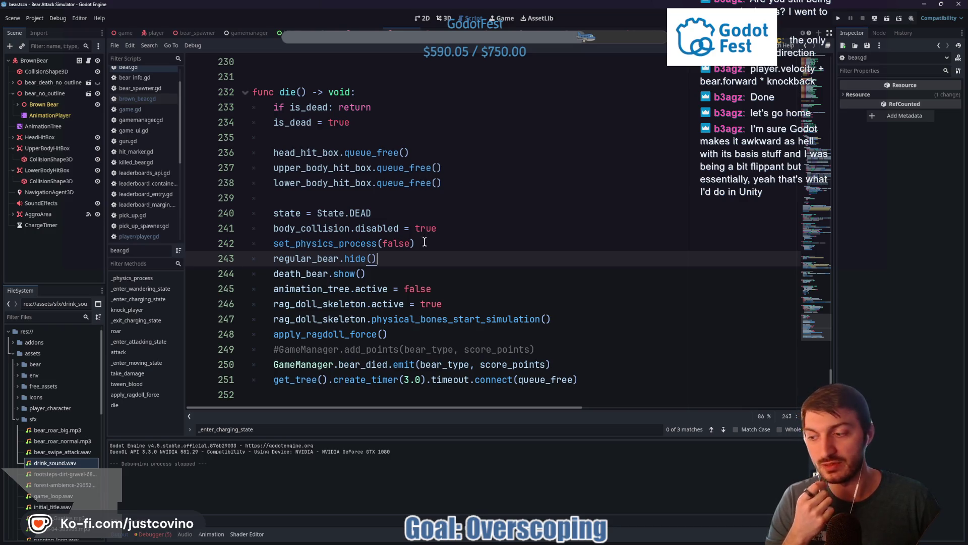
Step: Add a blank line between knock_player and _exit_charging_state
{"action": "scroll", "coordinate": [462, 277], "scroll_direction": "up", "scroll_amount": 6}
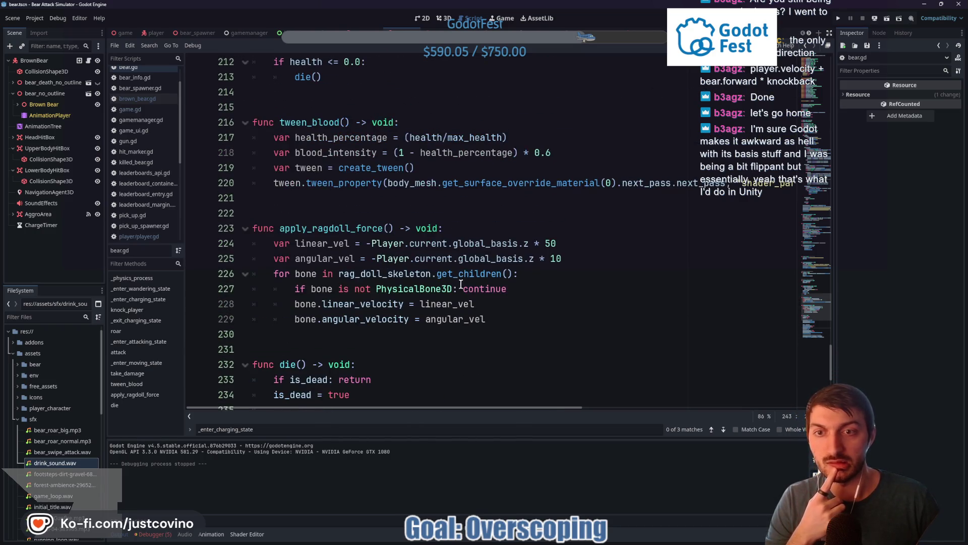
{"action": "scroll", "coordinate": [458, 298], "scroll_direction": "up", "scroll_amount": 5}
{"action": "scroll", "coordinate": [458, 297], "scroll_direction": "up", "scroll_amount": 7}
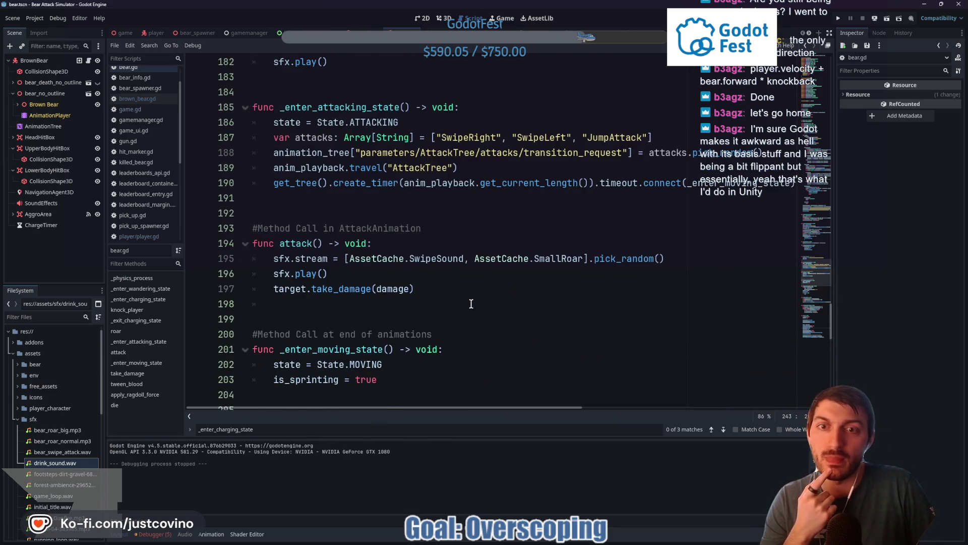
{"action": "scroll", "coordinate": [469, 302], "scroll_direction": "up", "scroll_amount": 2}
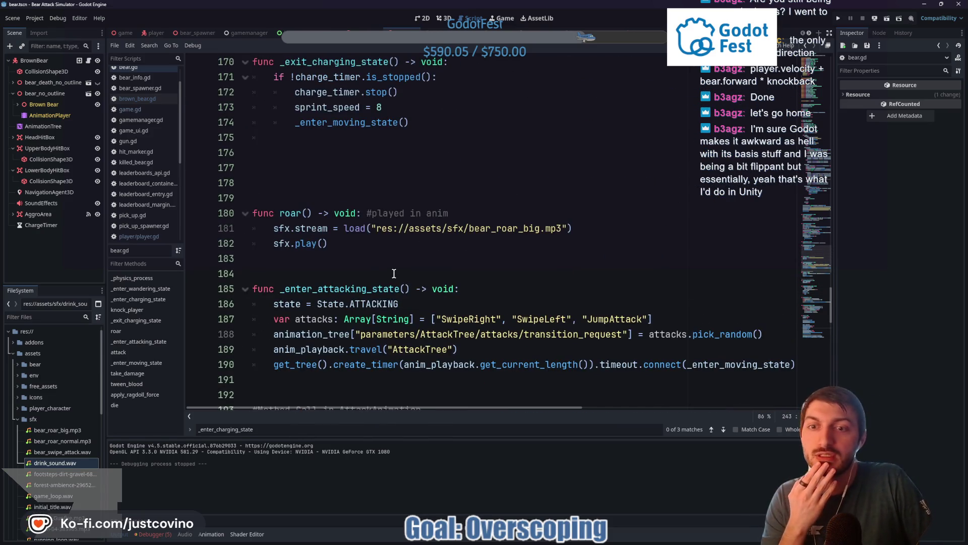
{"action": "scroll", "coordinate": [396, 272], "scroll_direction": "up", "scroll_amount": 5}
{"action": "left_click", "coordinate": [395, 273]}
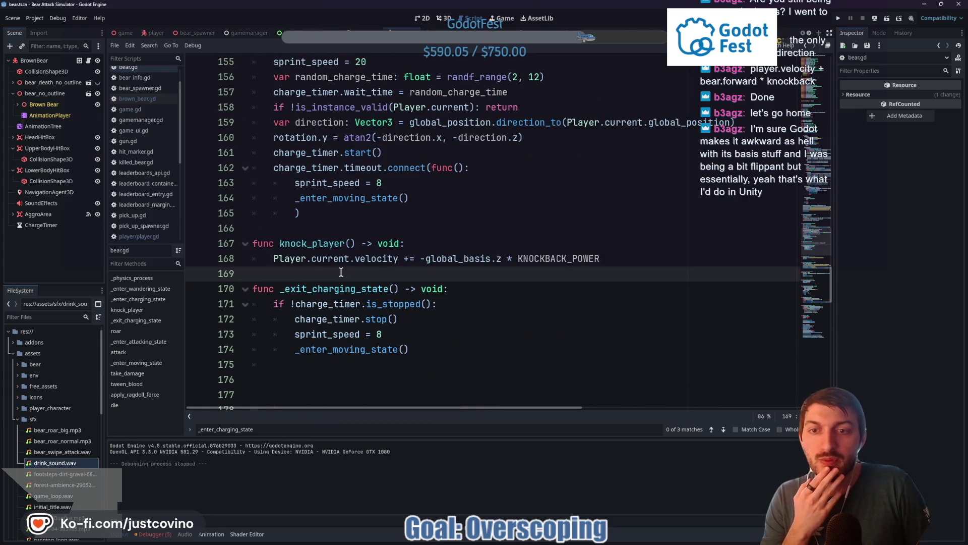
{"action": "key", "text": "Return"}
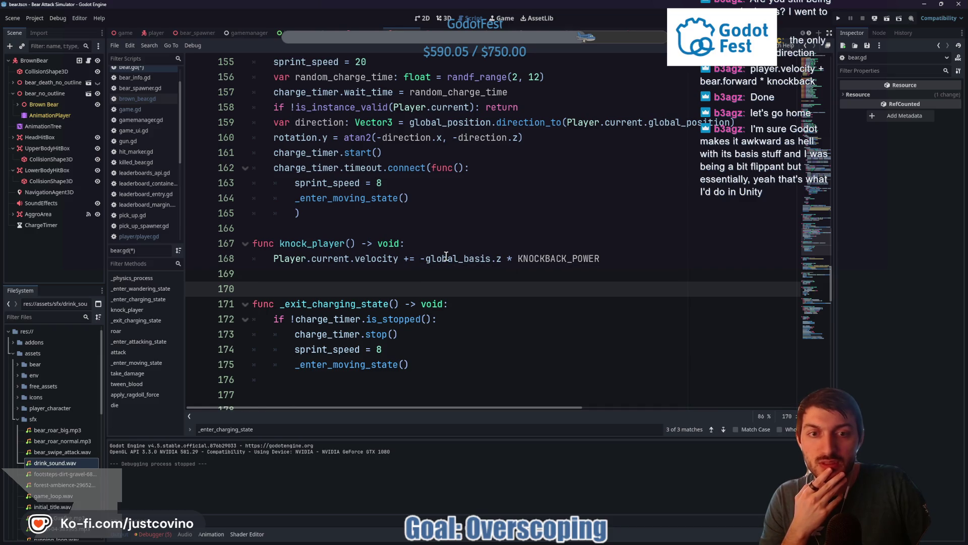
{"action": "scroll", "coordinate": [429, 262], "scroll_direction": "up", "scroll_amount": 10}
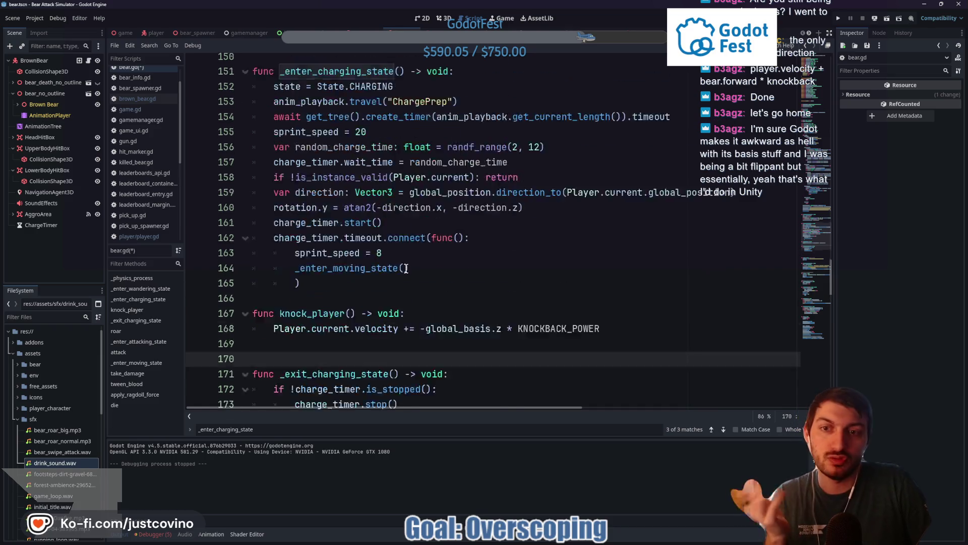
{"action": "scroll", "coordinate": [401, 273], "scroll_direction": "down", "scroll_amount": 10}
{"action": "left_click", "coordinate": [303, 229]}
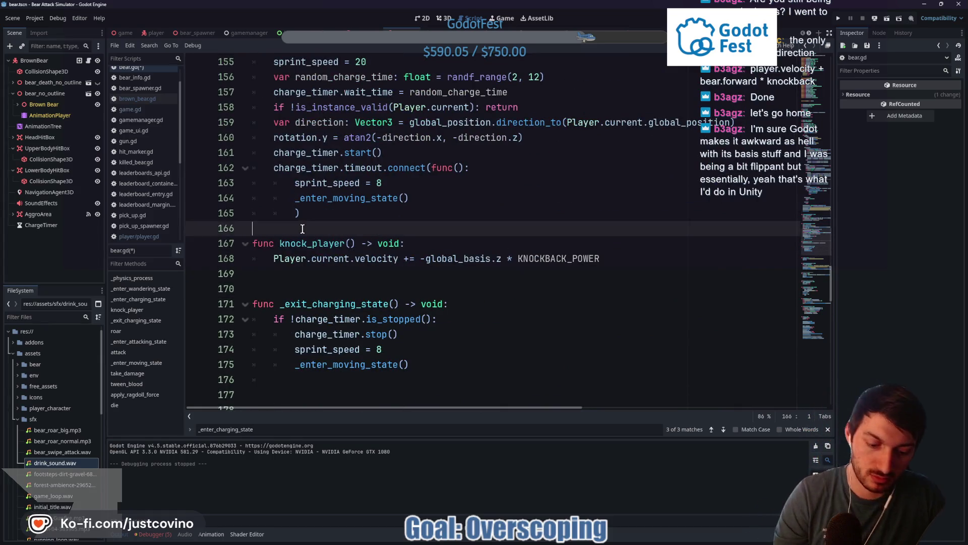
{"action": "left_click", "coordinate": [302, 244]}
{"action": "scroll", "coordinate": [419, 254], "scroll_direction": "up", "scroll_amount": 4}
{"action": "scroll", "coordinate": [424, 253], "scroll_direction": "up", "scroll_amount": 6}
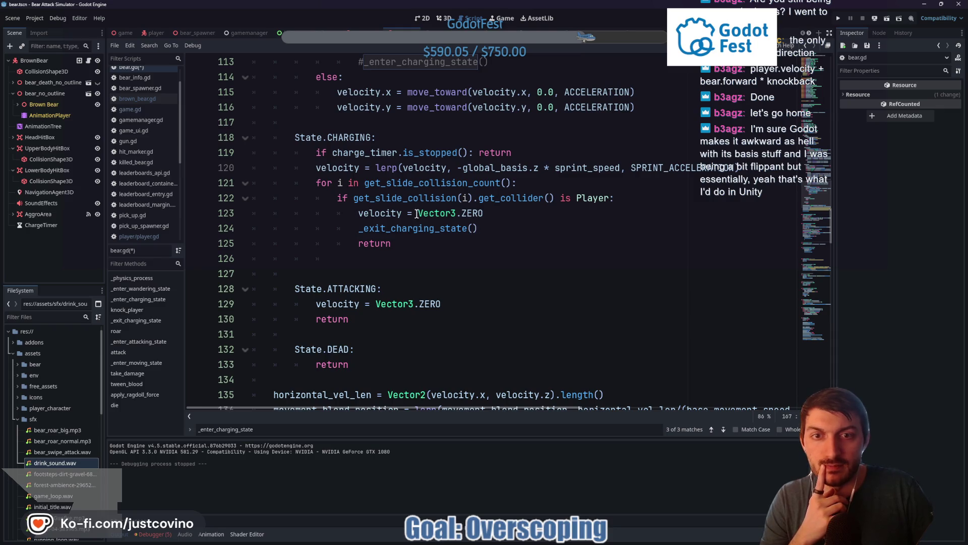
Step: Call knock_player() after velocity = Vector3.ZERO in the CHARGING branch, save, and switch to game.gd
{"action": "left_click", "coordinate": [511, 214]}
{"action": "key", "text": "Return"}
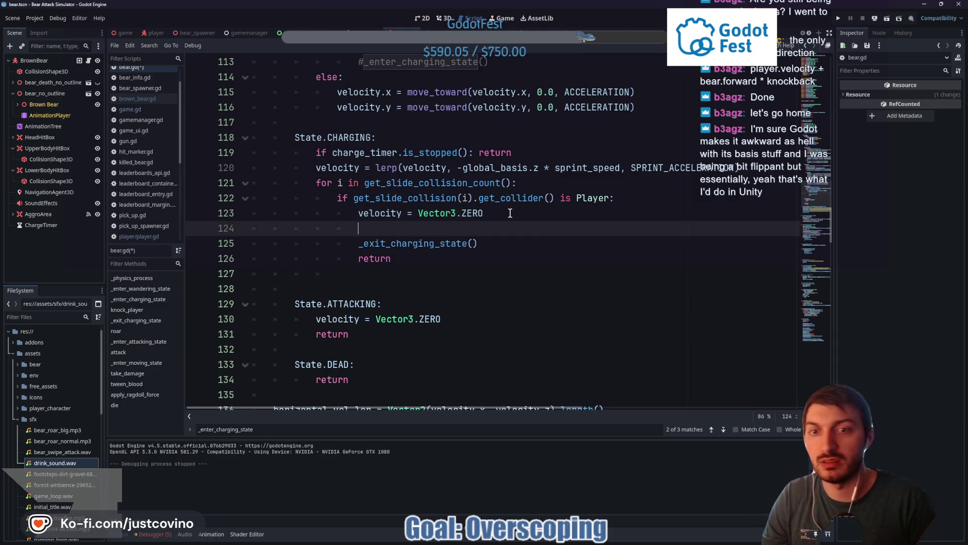
{"action": "type", "text": "nock"}
{"action": "key", "text": "Return"}
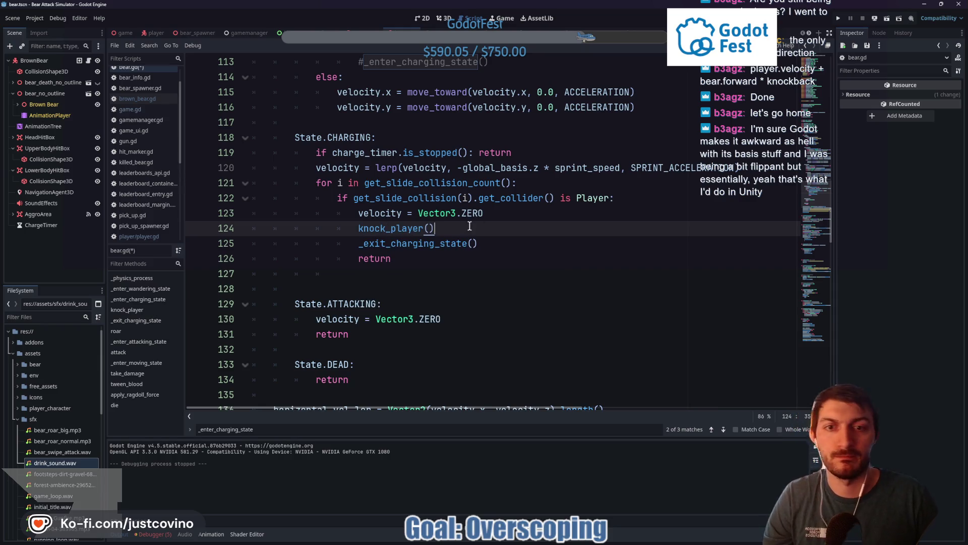
{"action": "key", "text": "ctrl+s"}
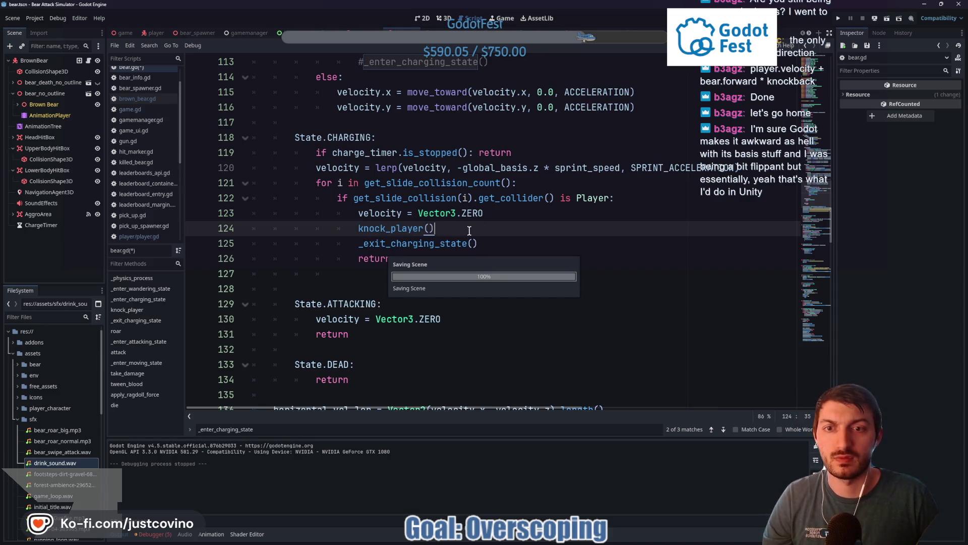
{"action": "key", "text": "ctrl+Tab"}
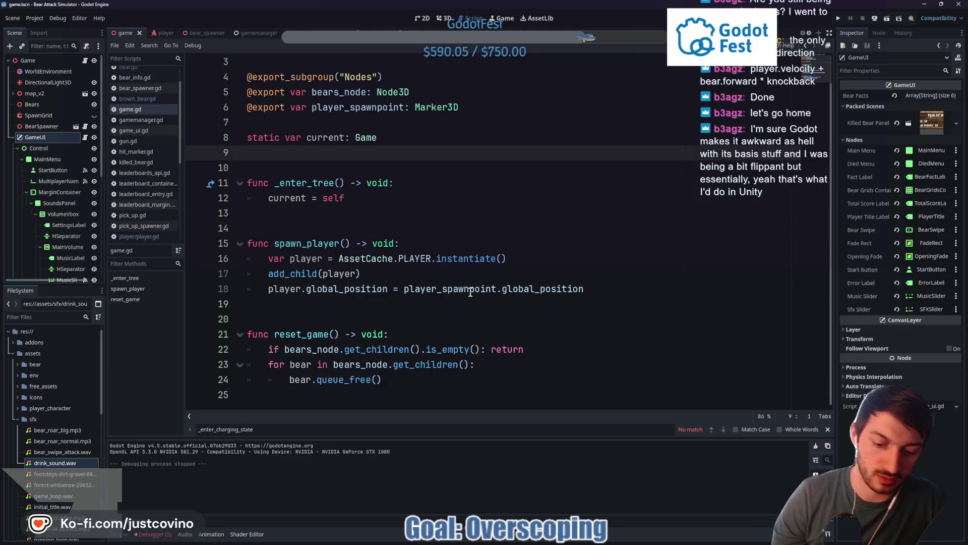
Step: Run the project with F5 and start a game from the main menu with a throwaway name
{"action": "key", "text": "F5"}
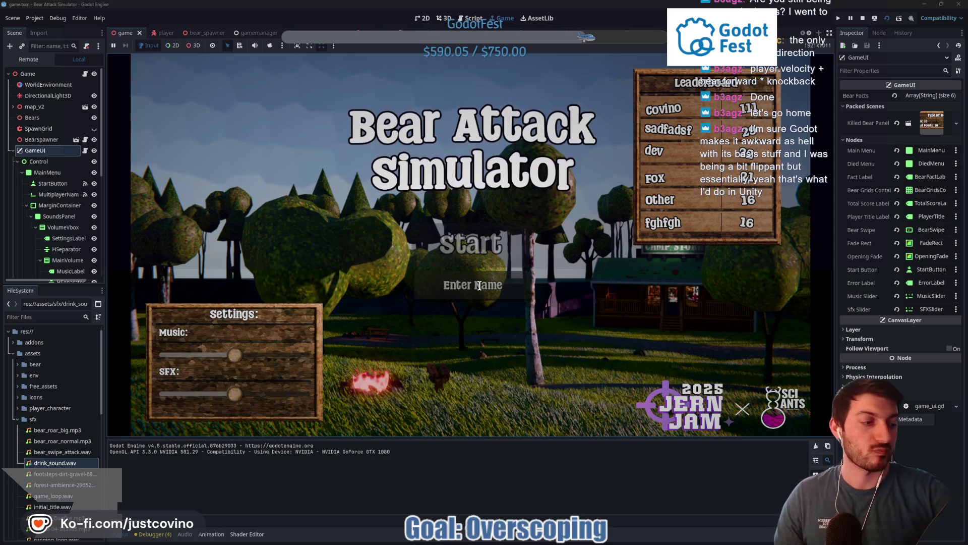
{"action": "left_click", "coordinate": [469, 285]}
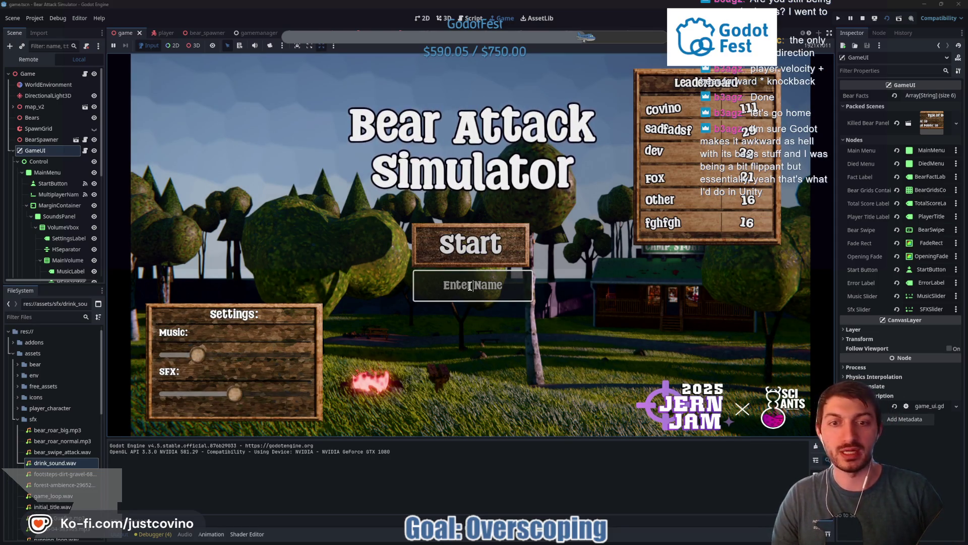
{"action": "type", "text": "dsfgsdfg"}
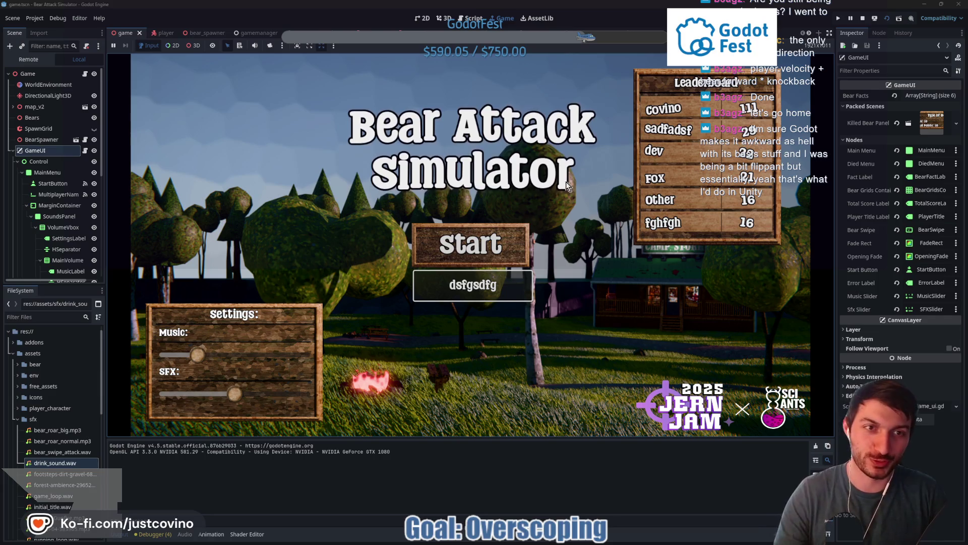
{"action": "key", "text": "Return"}
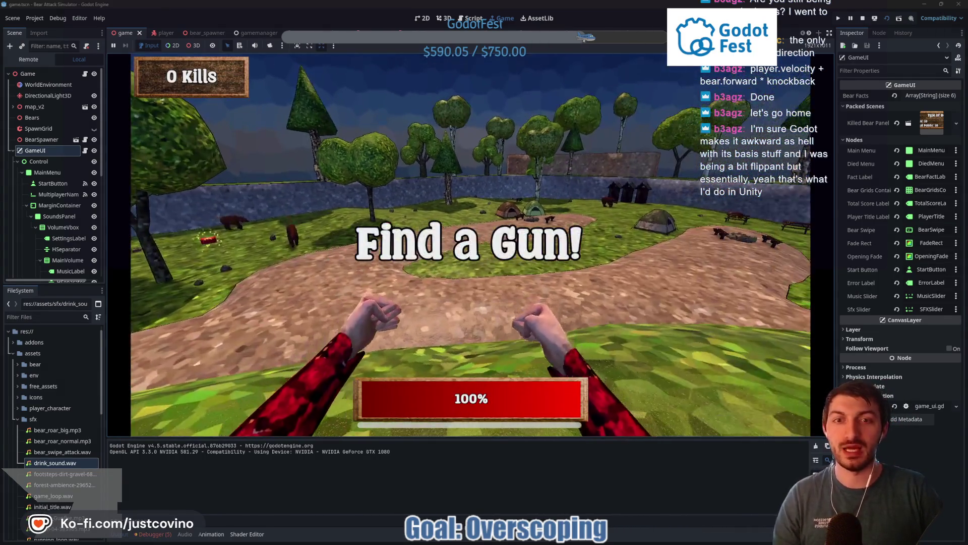
Step: Walk across the park past the pond and health pack toward the bears
{"action": "key", "text": "w"}
{"action": "key", "text": "w"}
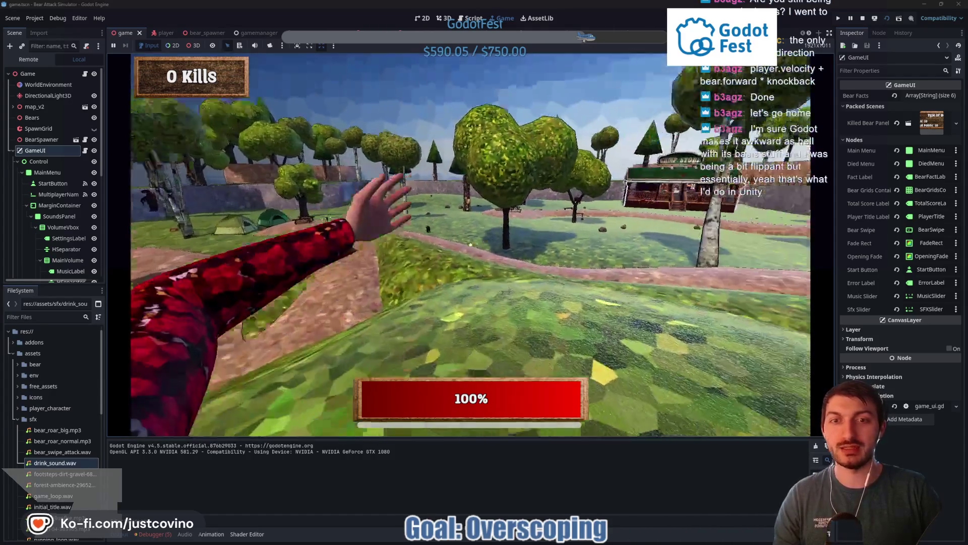
{"action": "key", "text": "w"}
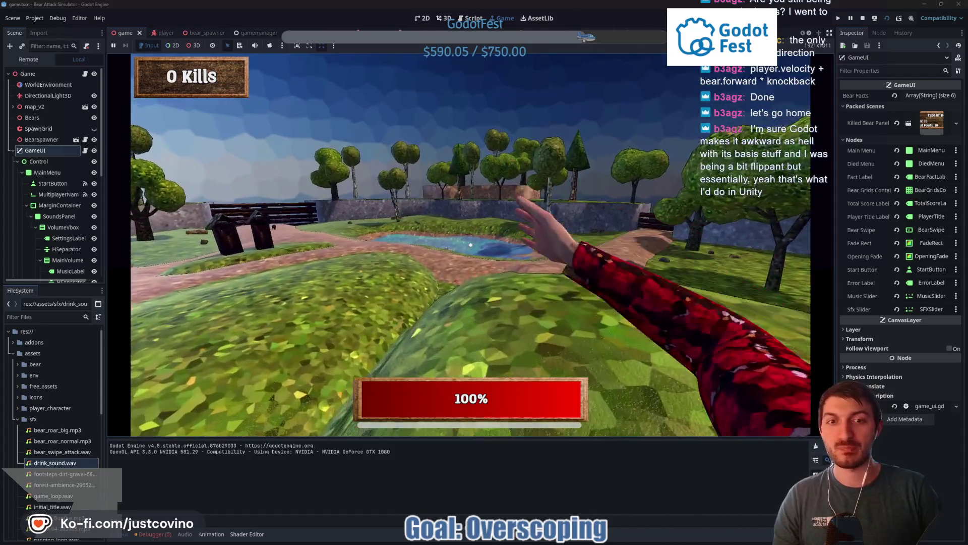
{"action": "key", "text": "w"}
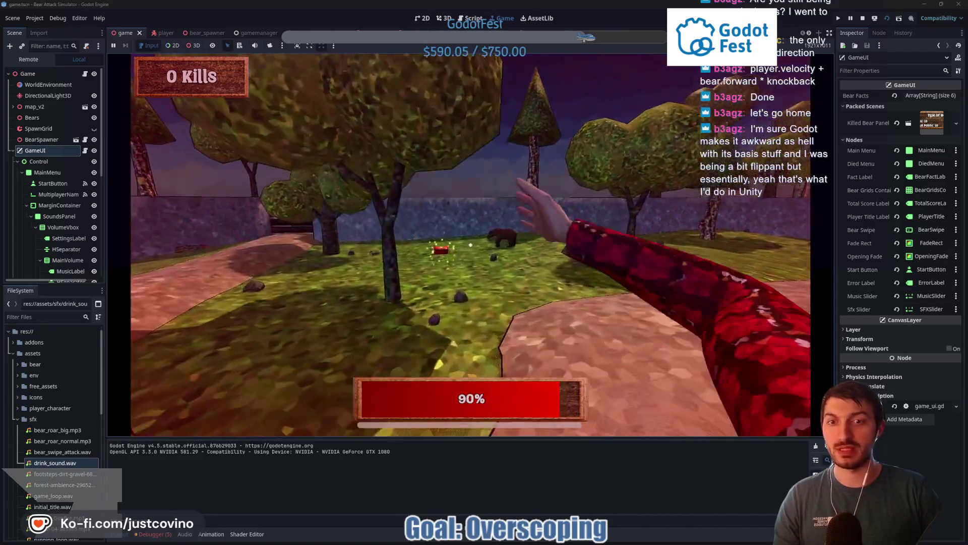
{"action": "key", "text": "e"}
{"action": "key", "text": "w"}
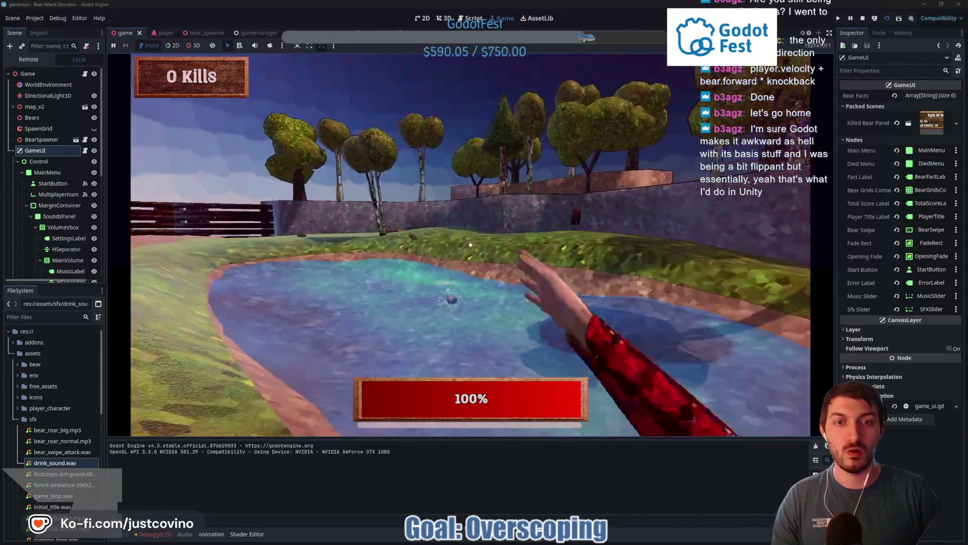
{"action": "key", "text": "a"}
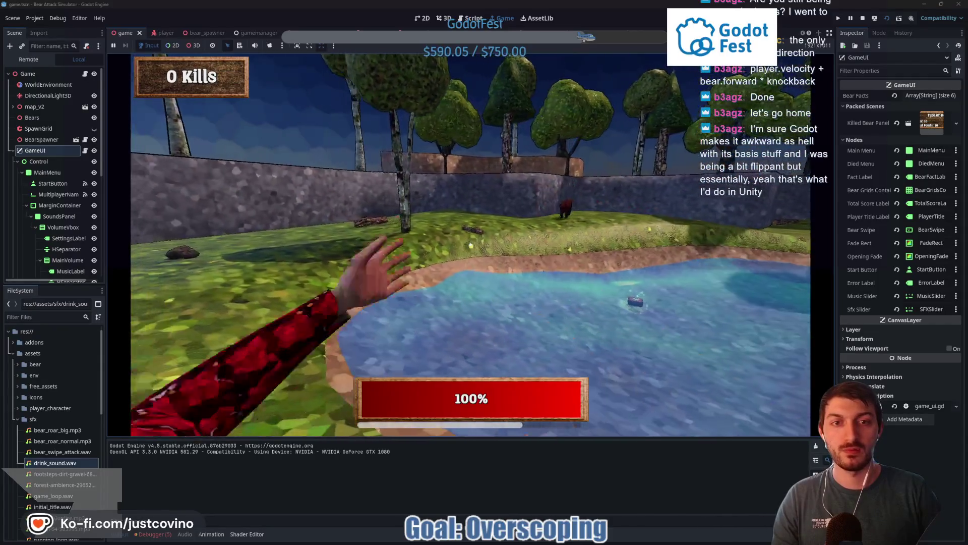
{"action": "key", "text": "w"}
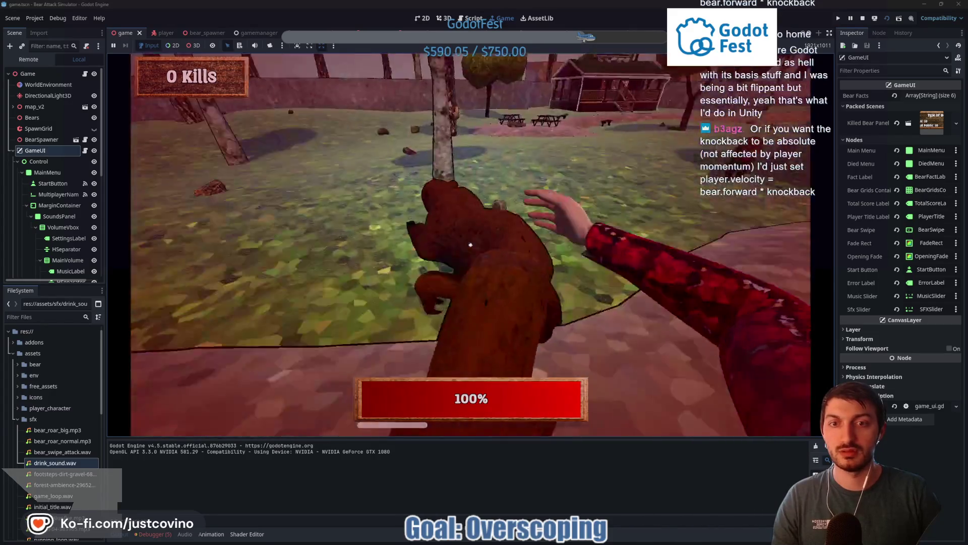
Step: Punch the charging bears up to 13 kills, then stop the game with F8
{"action": "left_click", "coordinate": [470, 246]}
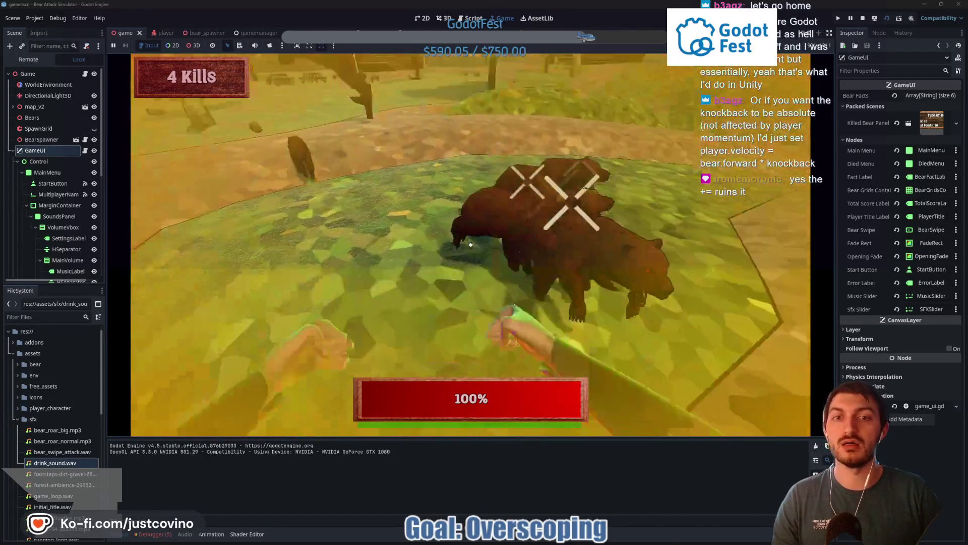
{"action": "left_click", "coordinate": [470, 246]}
{"action": "left_click", "coordinate": [470, 245]}
{"action": "left_click", "coordinate": [470, 246]}
{"action": "left_click", "coordinate": [470, 245]}
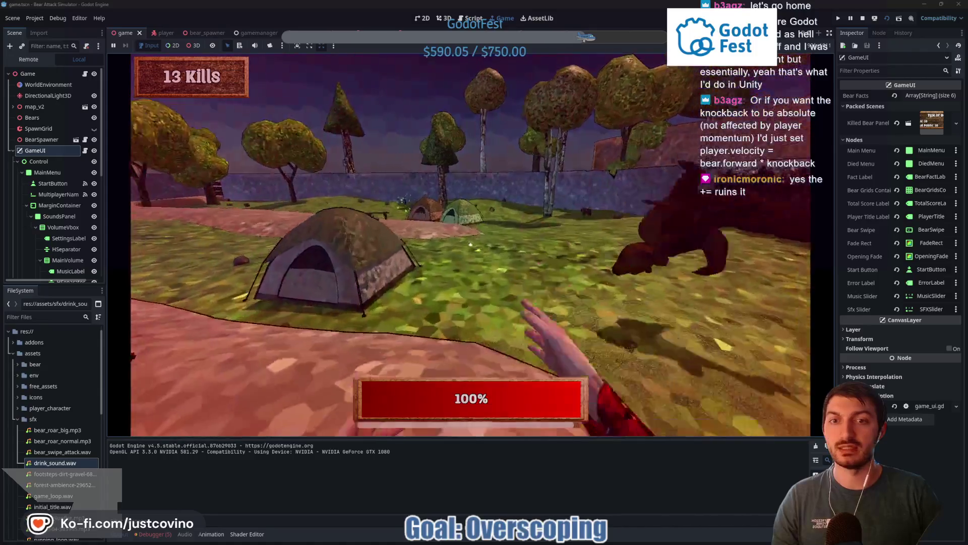
{"action": "left_click", "coordinate": [470, 246]}
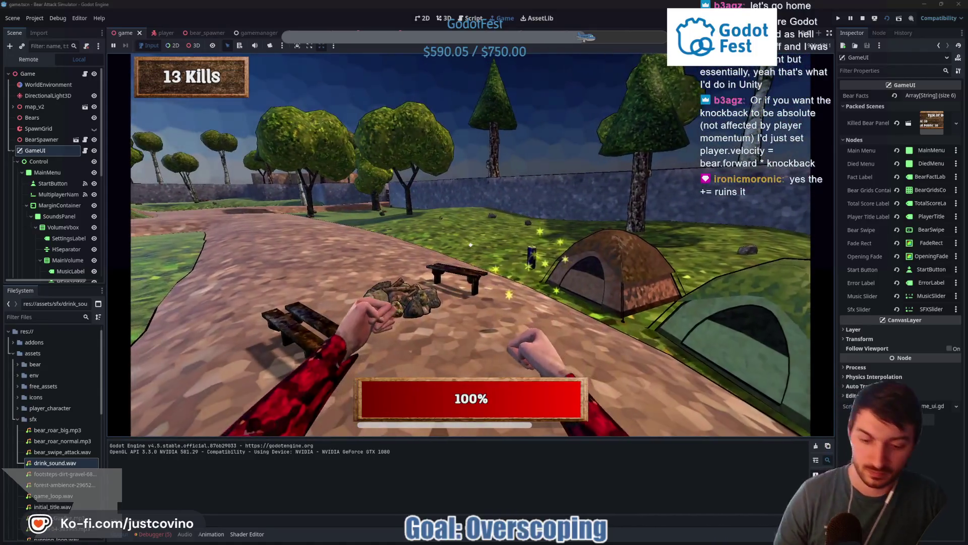
{"action": "key", "text": "F8"}
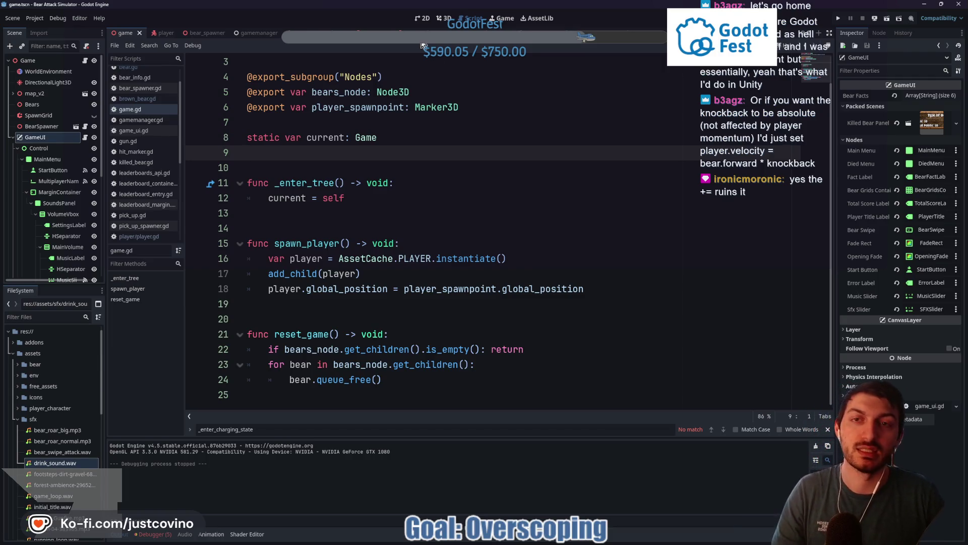
Step: In bear.gd's knock_player, change '+=' to '=' on the velocity line, save, and return to game.gd
{"action": "left_click", "coordinate": [406, 33]}
{"action": "left_click", "coordinate": [409, 69], "text": "ctrl"}
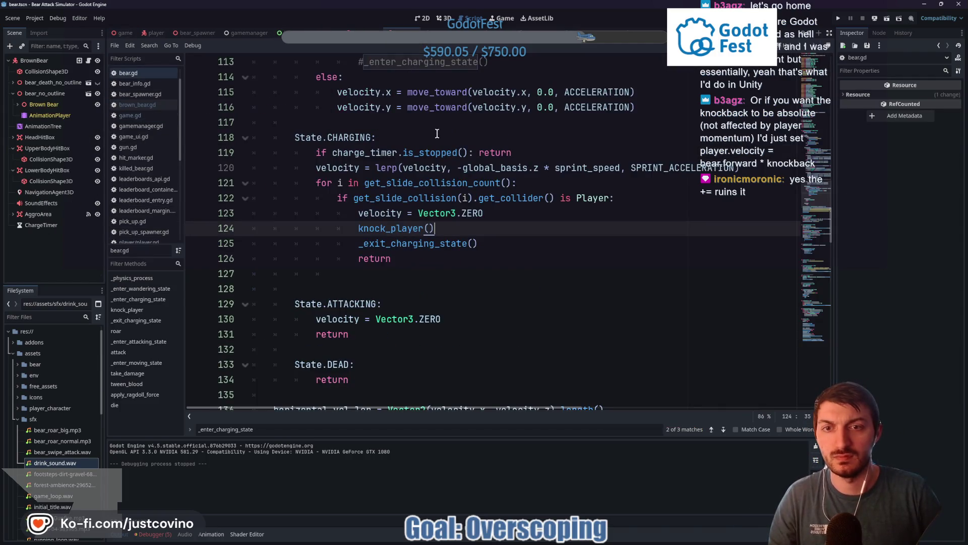
{"action": "scroll", "coordinate": [381, 167], "scroll_direction": "down", "scroll_amount": 10}
{"action": "scroll", "coordinate": [377, 164], "scroll_direction": "down", "scroll_amount": 6}
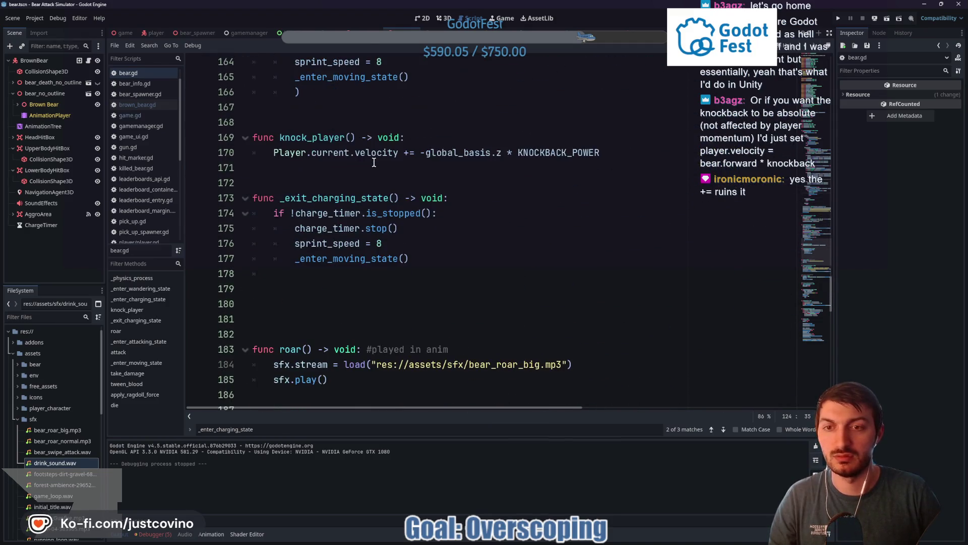
{"action": "left_click", "coordinate": [409, 153]}
{"action": "key", "text": "BackSpace"}
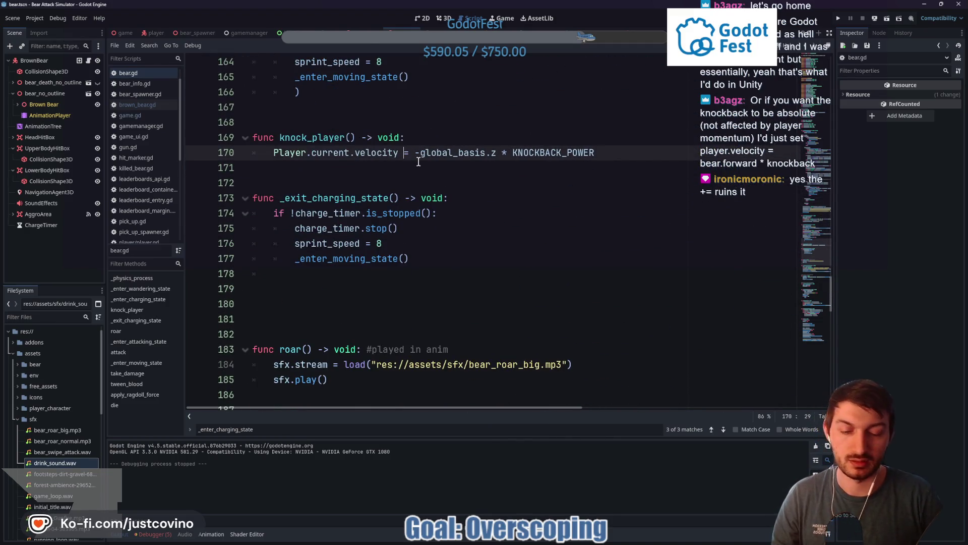
{"action": "left_click", "coordinate": [410, 167]}
{"action": "key", "text": "ctrl+s"}
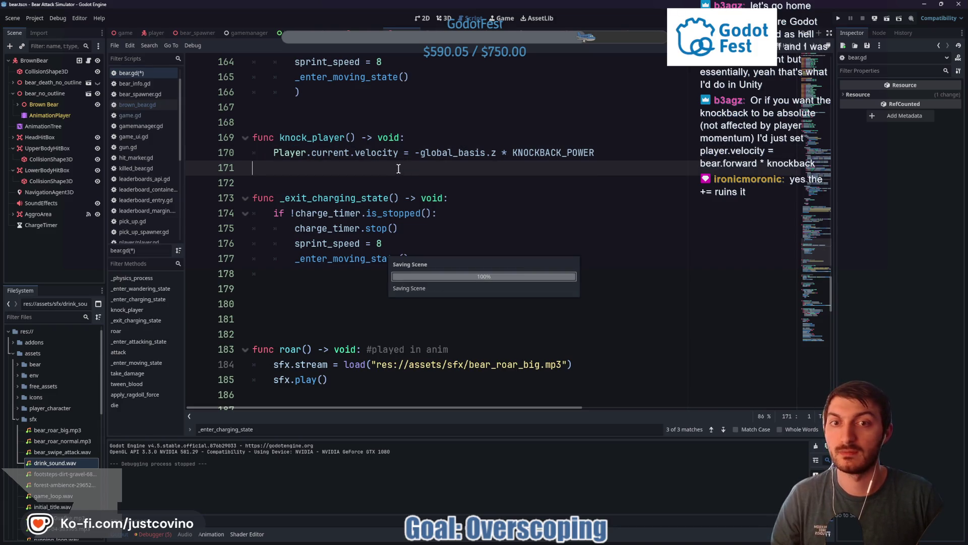
{"action": "left_click", "coordinate": [126, 33]}
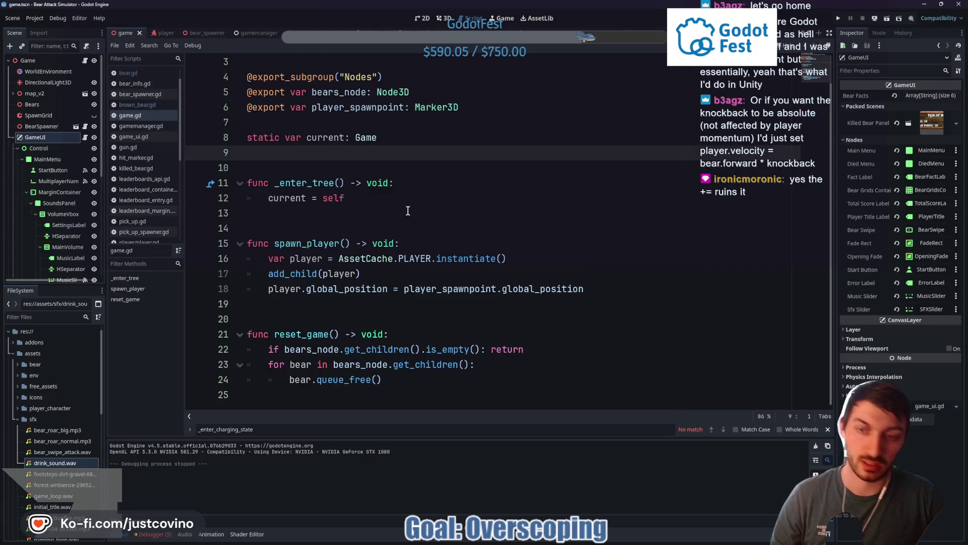
Step: Run the project, lower the music volume, enter a player name and start the game
{"action": "key", "text": "F5"}
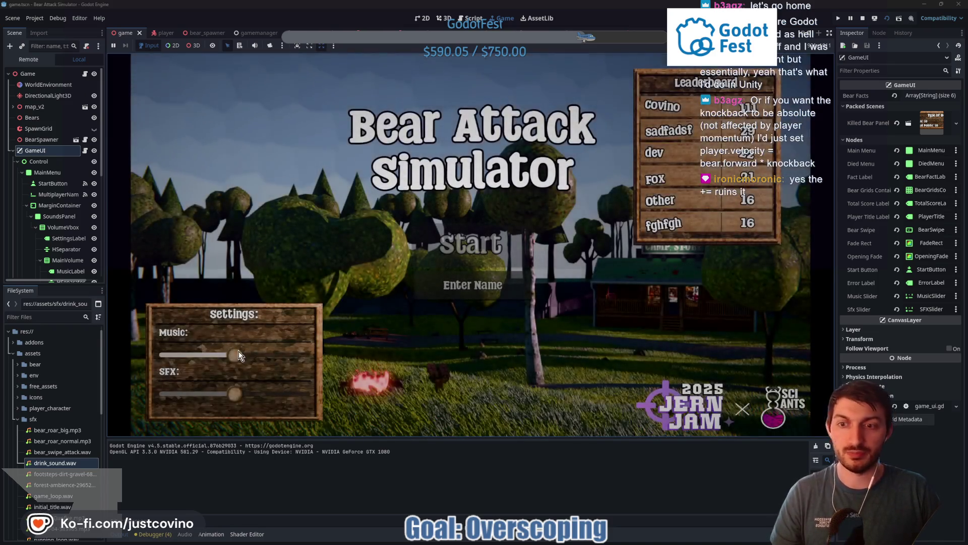
{"action": "left_click_drag", "start_coordinate": [239, 353], "coordinate": [214, 354]}
{"action": "left_click", "coordinate": [461, 286]}
{"action": "type", "text": "asdf"}
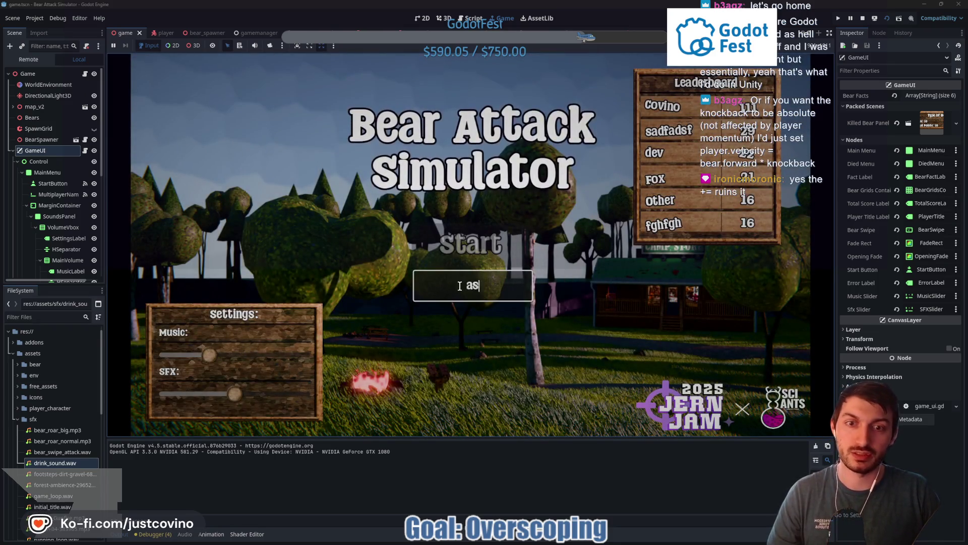
{"action": "left_click", "coordinate": [471, 245]}
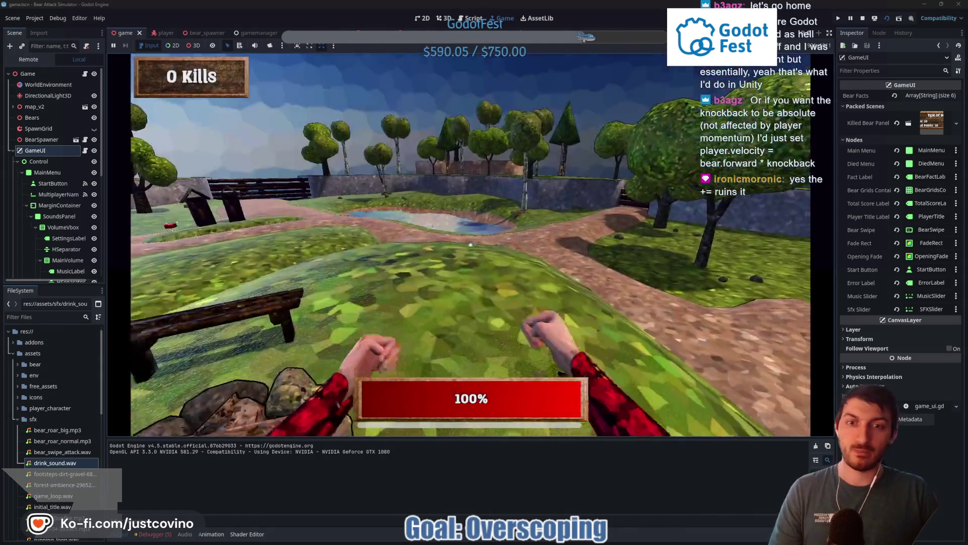
Step: Walk past the shed and medkit toward the Camp Store, then toward the trees and bears
{"action": "key", "text": "w"}
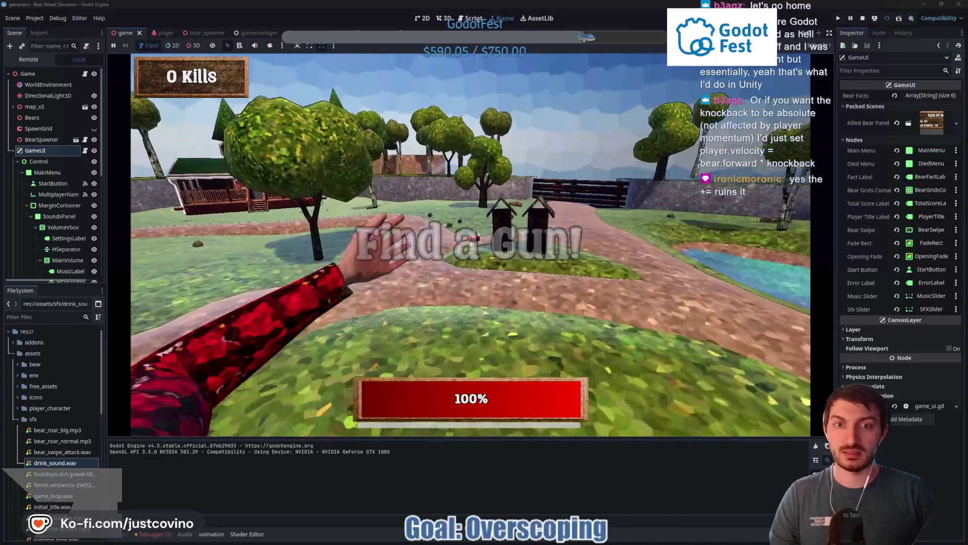
{"action": "key", "text": "w"}
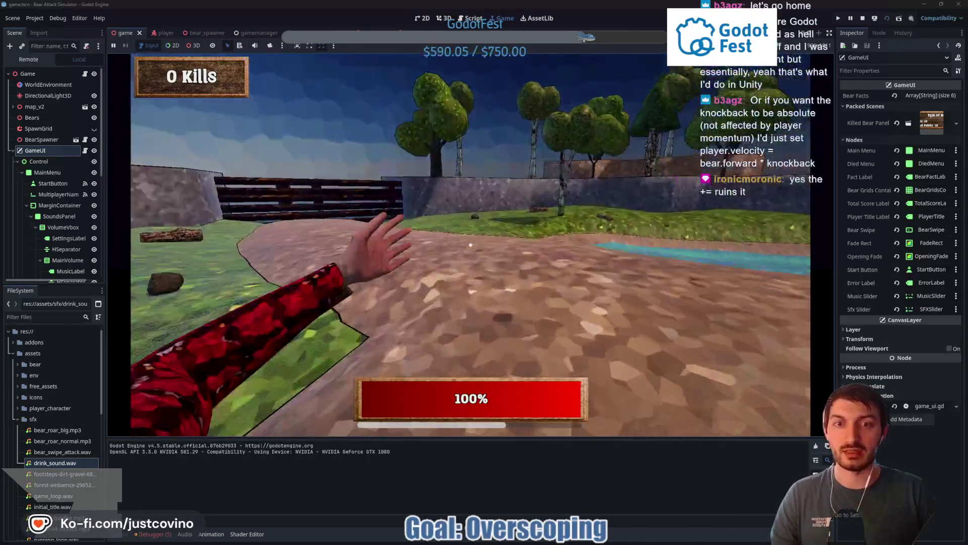
{"action": "key", "text": "w"}
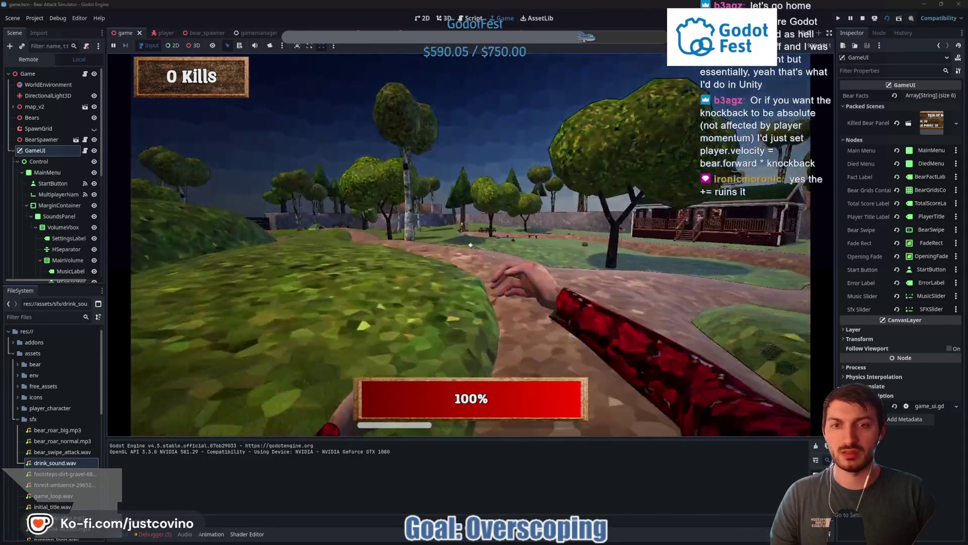
{"action": "key", "text": "w"}
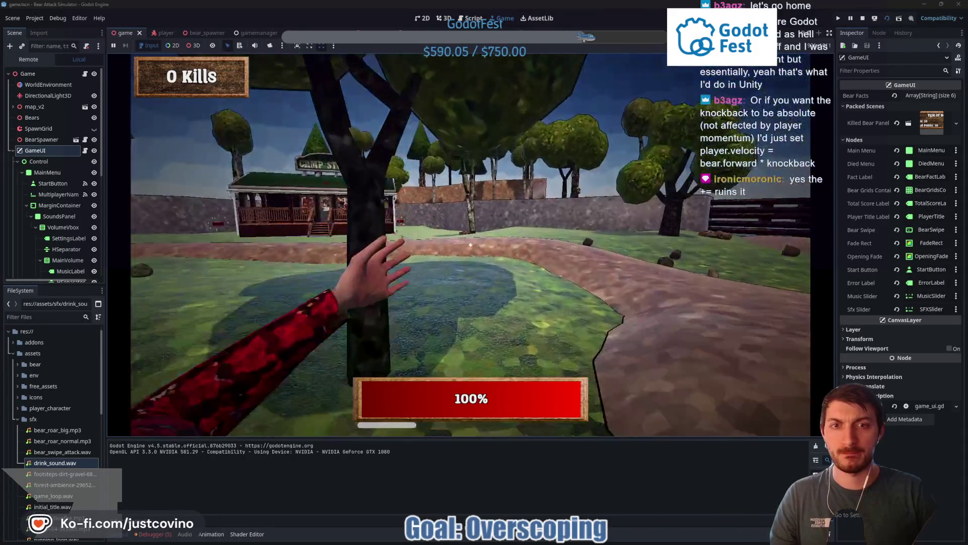
{"action": "key", "text": "w"}
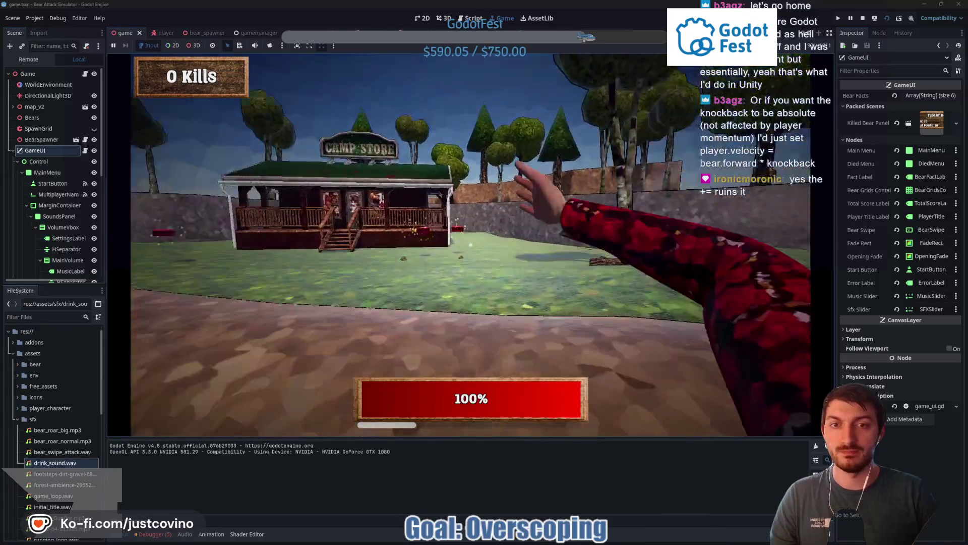
{"action": "key", "text": "w"}
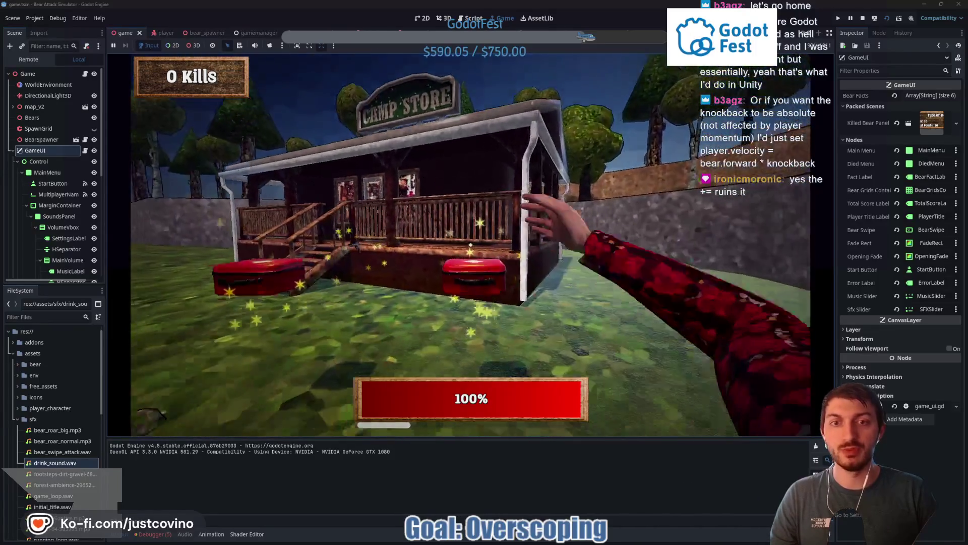
{"action": "key", "text": "w"}
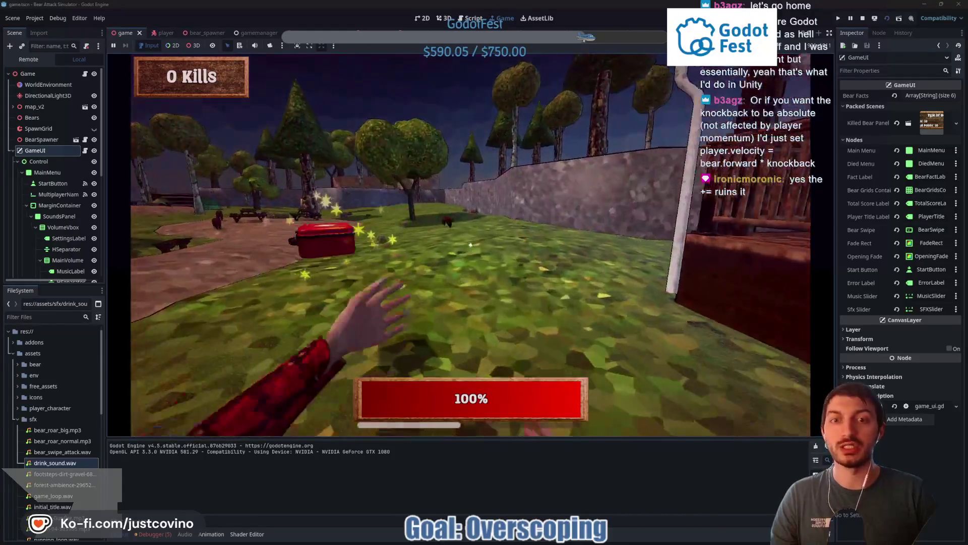
{"action": "key", "text": "w"}
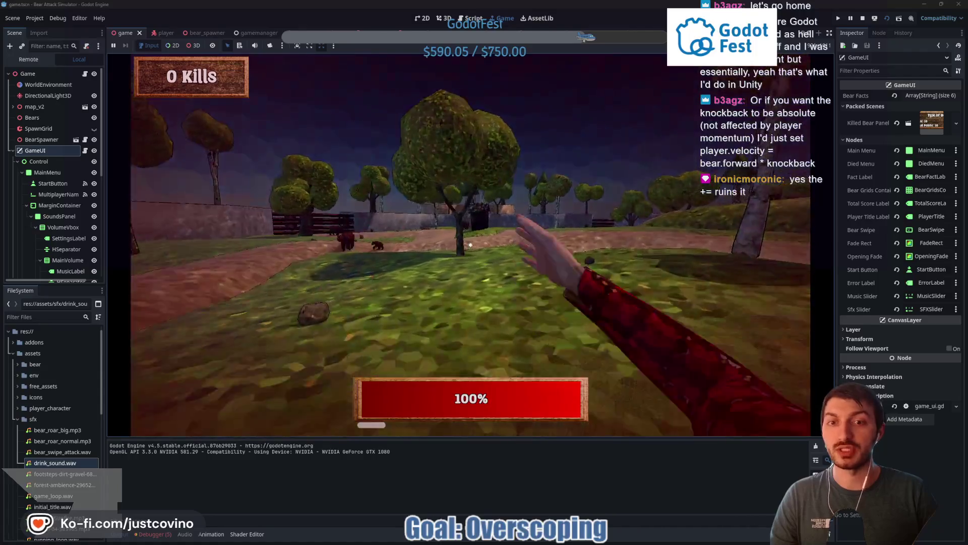
{"action": "key", "text": "w"}
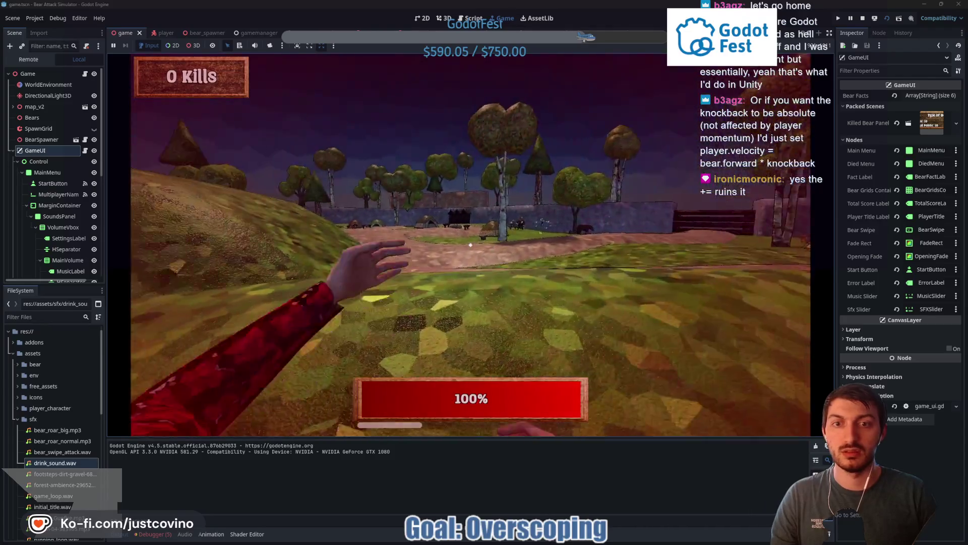
{"action": "mouse_move", "coordinate": [470, 245]}
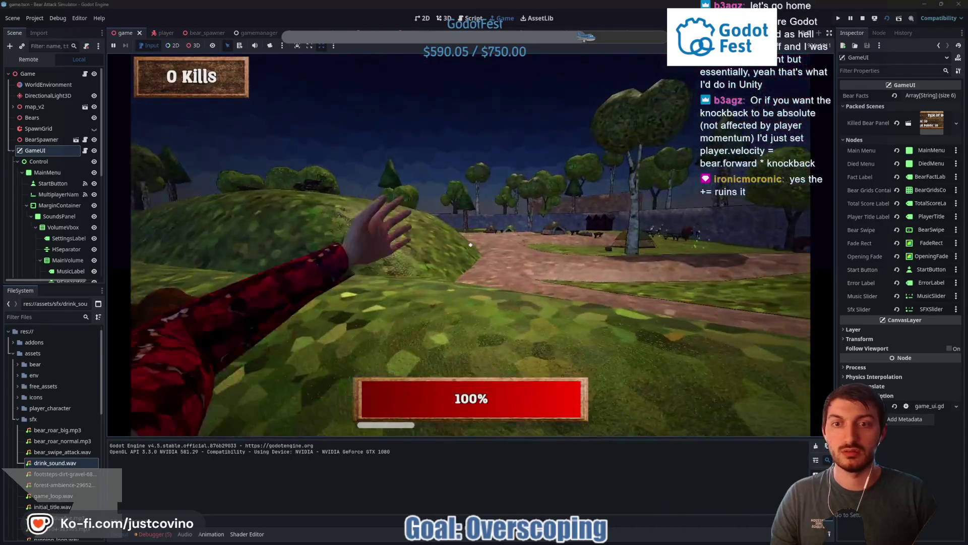
{"action": "key", "text": "w"}
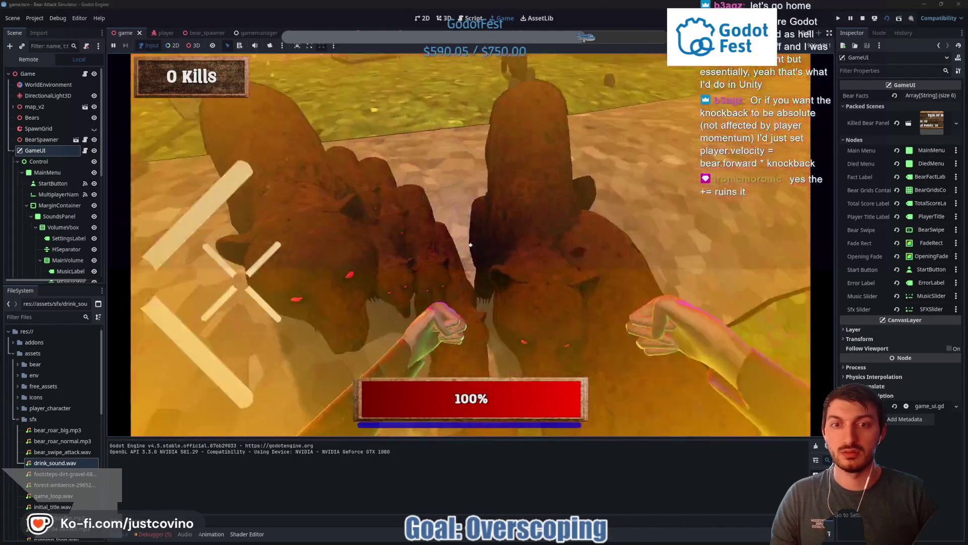
Step: Punch the crowding bears and move along the path, attacking bears up close
{"action": "left_click", "coordinate": [470, 246]}
{"action": "left_click", "coordinate": [470, 245]}
{"action": "left_click", "coordinate": [471, 245]}
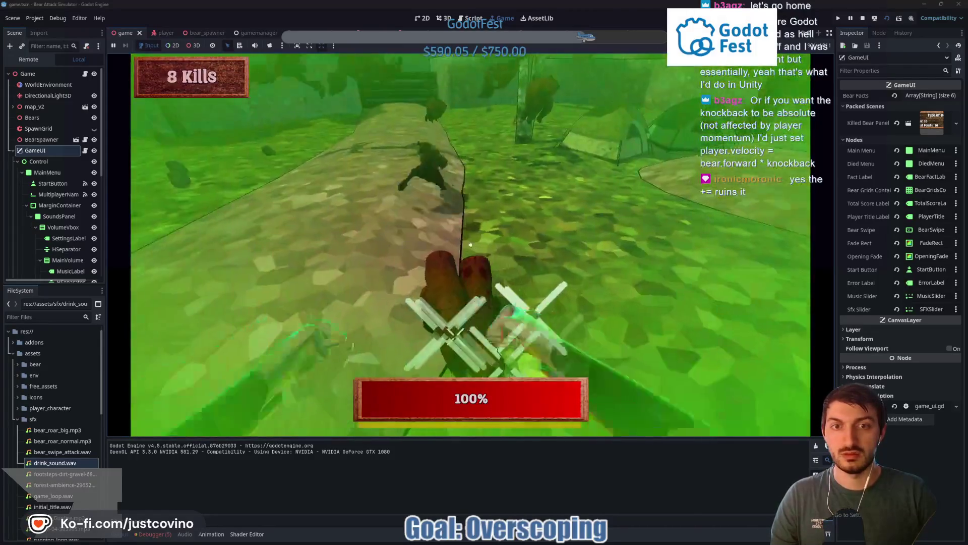
{"action": "key", "text": "w"}
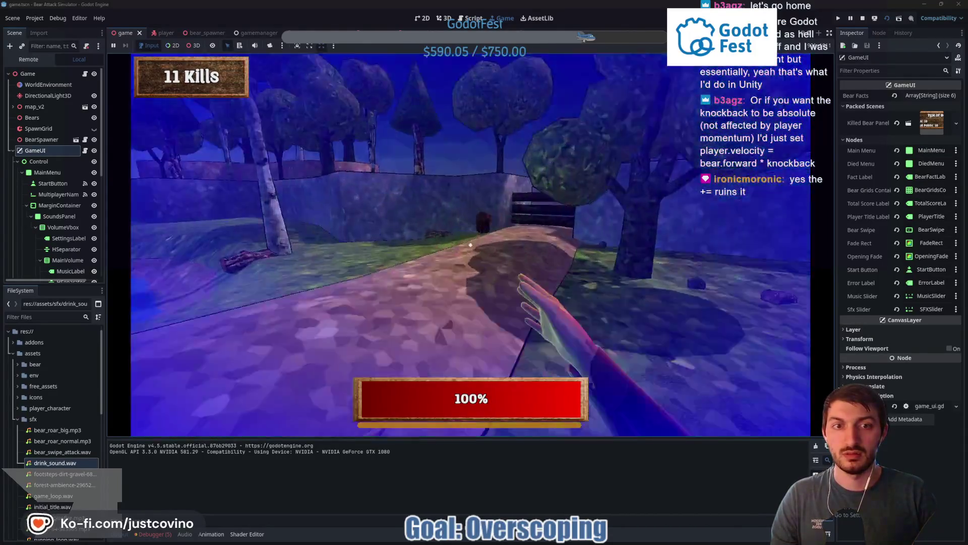
{"action": "left_click", "coordinate": [470, 245]}
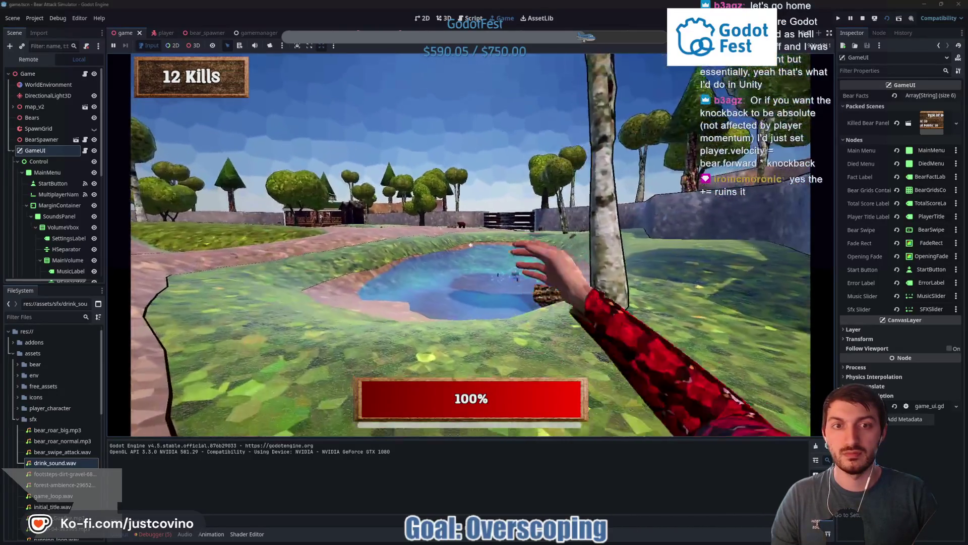
{"action": "key", "text": "w"}
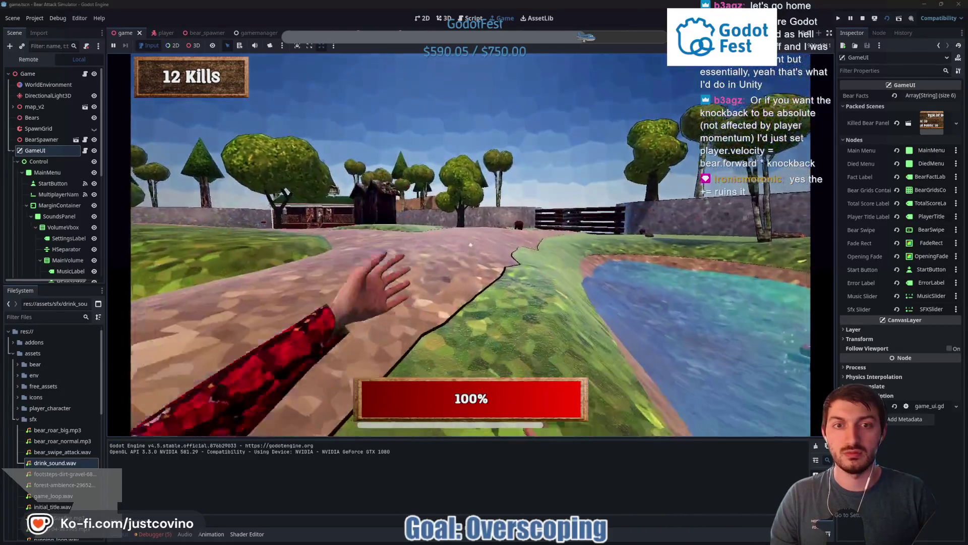
{"action": "key", "text": "w"}
{"action": "left_click", "coordinate": [470, 245]}
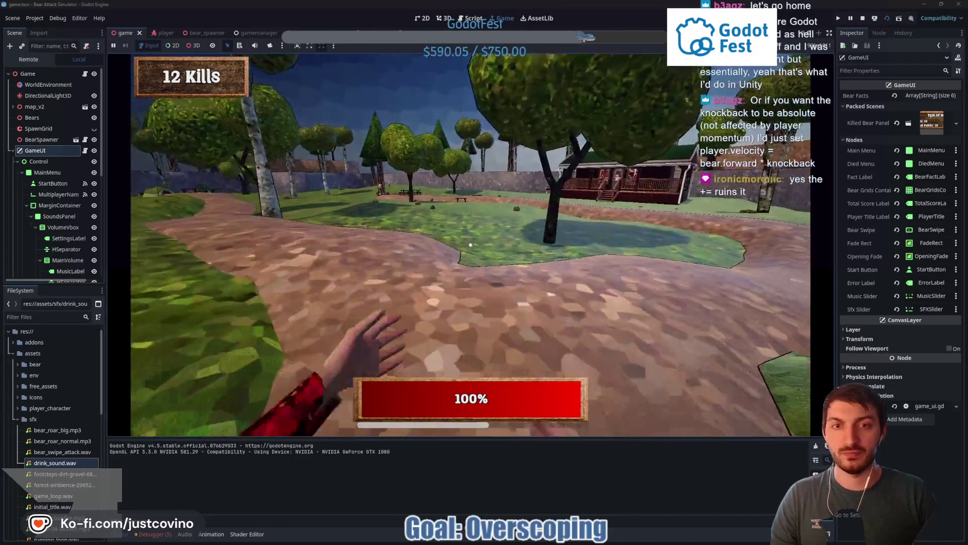
{"action": "key", "text": "w"}
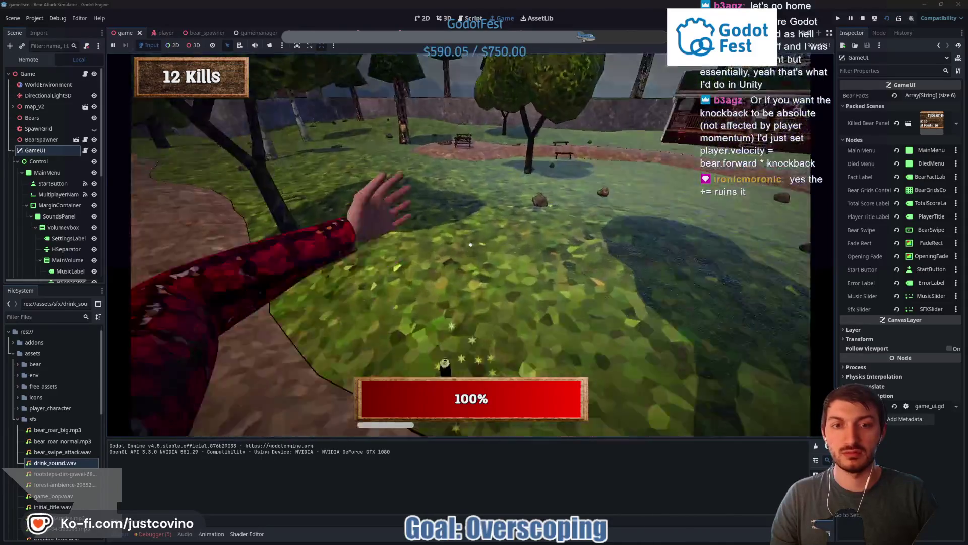
{"action": "key", "text": "w"}
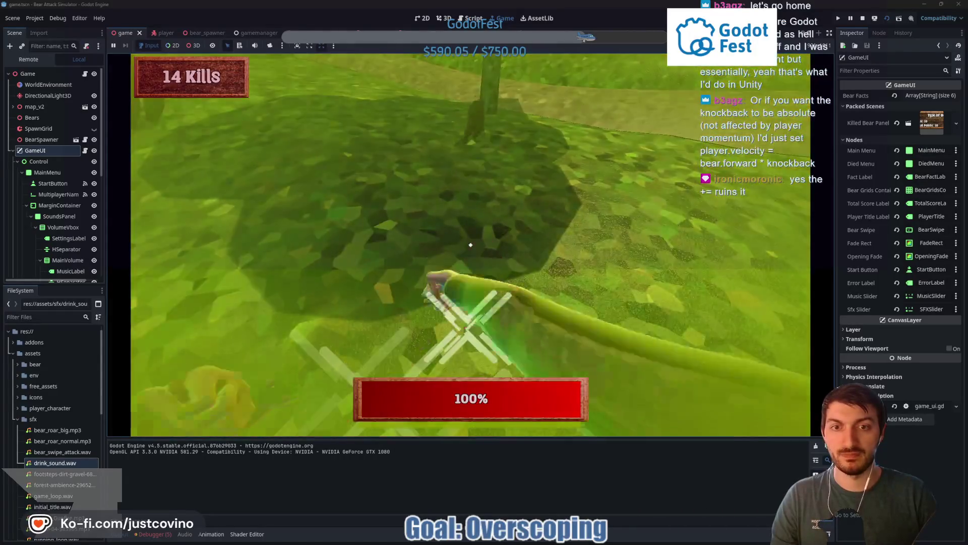
{"action": "key", "text": "w"}
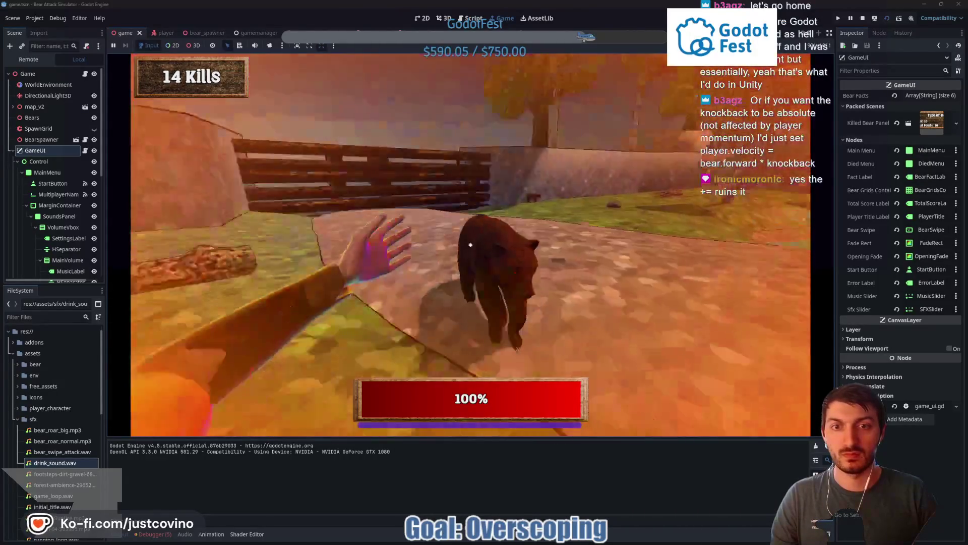
Step: Swipe at the nearby and surrounding bears near the tents until they're killed
{"action": "left_click", "coordinate": [471, 245]}
{"action": "left_click", "coordinate": [470, 245]}
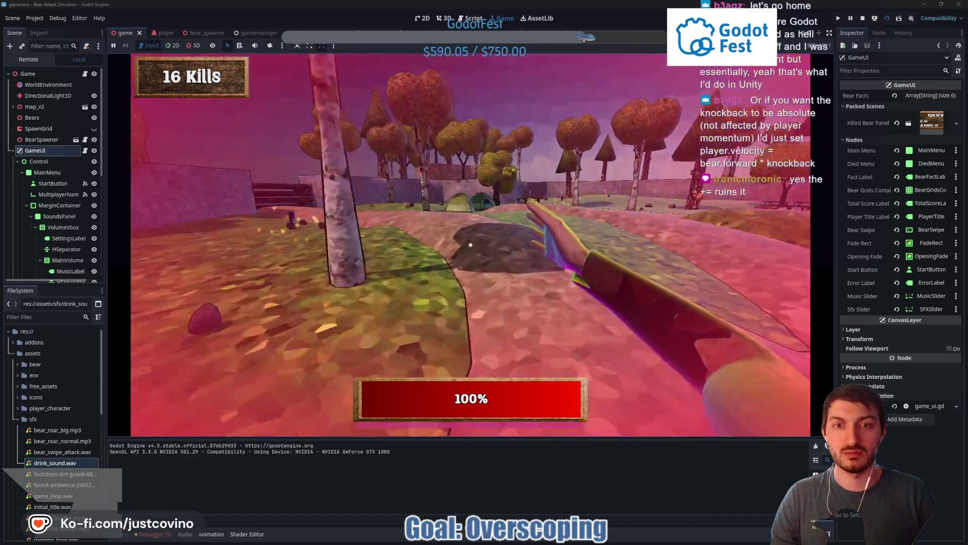
{"action": "left_click", "coordinate": [471, 244]}
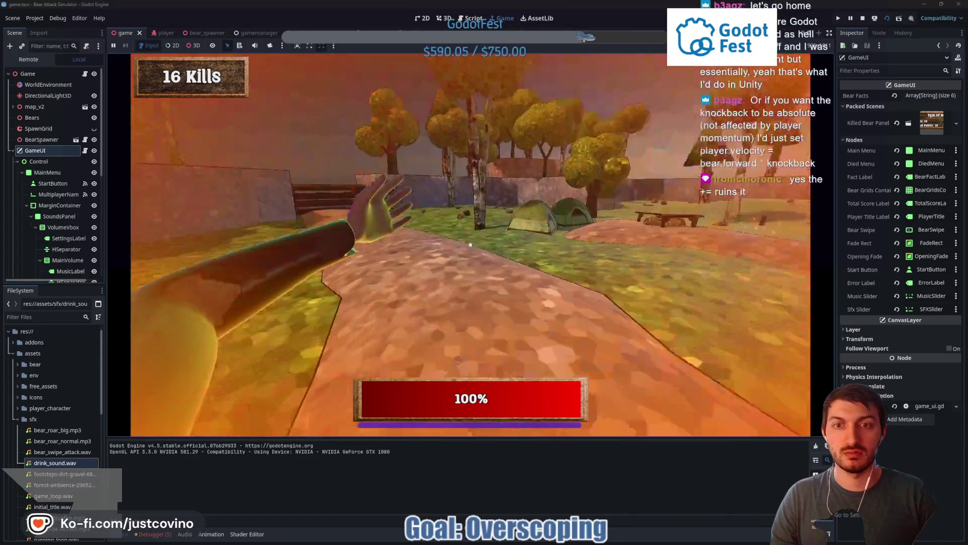
{"action": "key", "text": "w"}
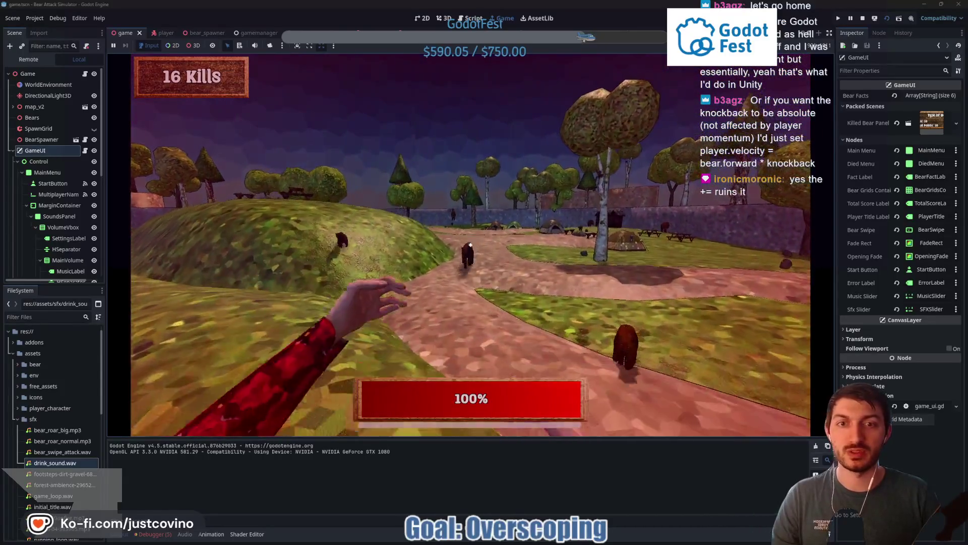
{"action": "left_click", "coordinate": [470, 245]}
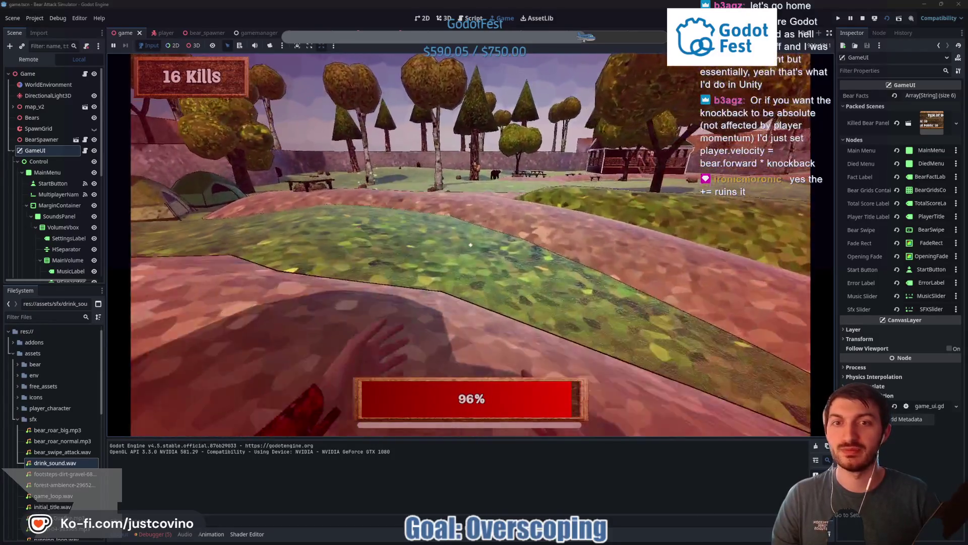
{"action": "left_click", "coordinate": [470, 244]}
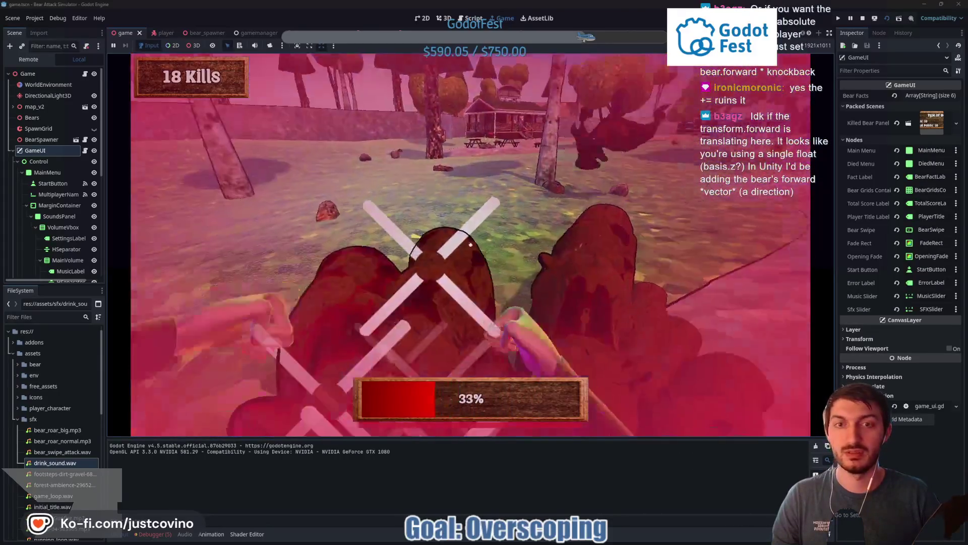
{"action": "left_click", "coordinate": [470, 244]}
{"action": "left_click", "coordinate": [470, 244]}
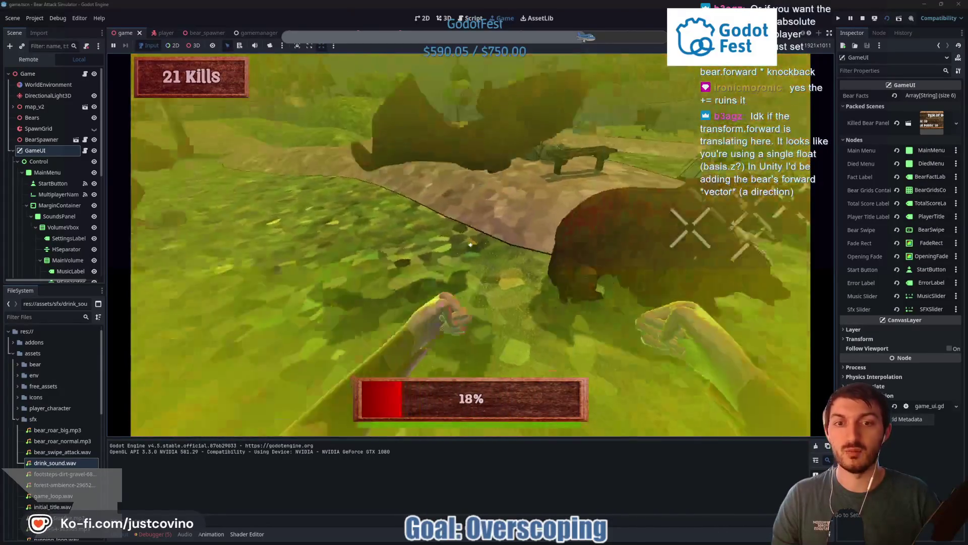
{"action": "left_click", "coordinate": [470, 245]}
{"action": "left_click", "coordinate": [470, 245]}
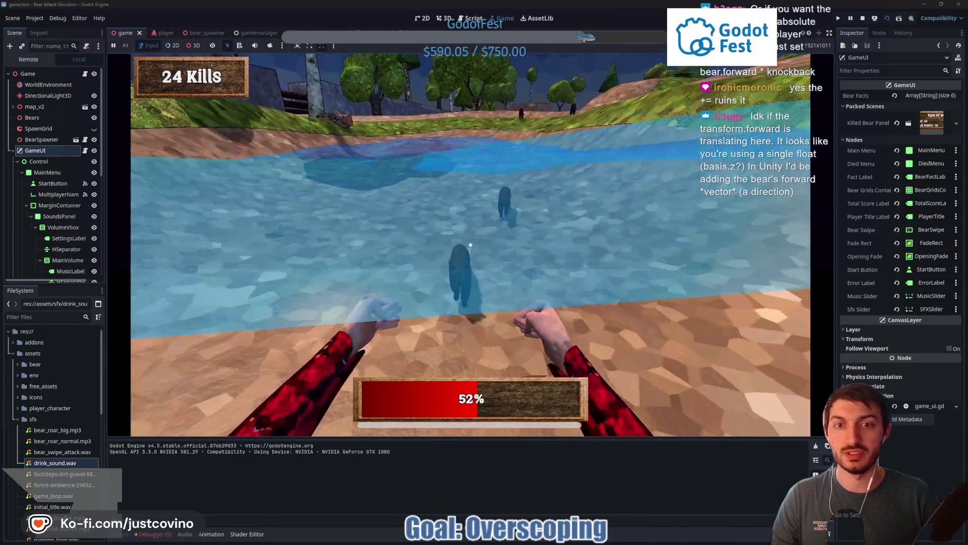
Step: Kill the remaining bears ahead while heading toward the revolver pickup
{"action": "left_click", "coordinate": [470, 245]}
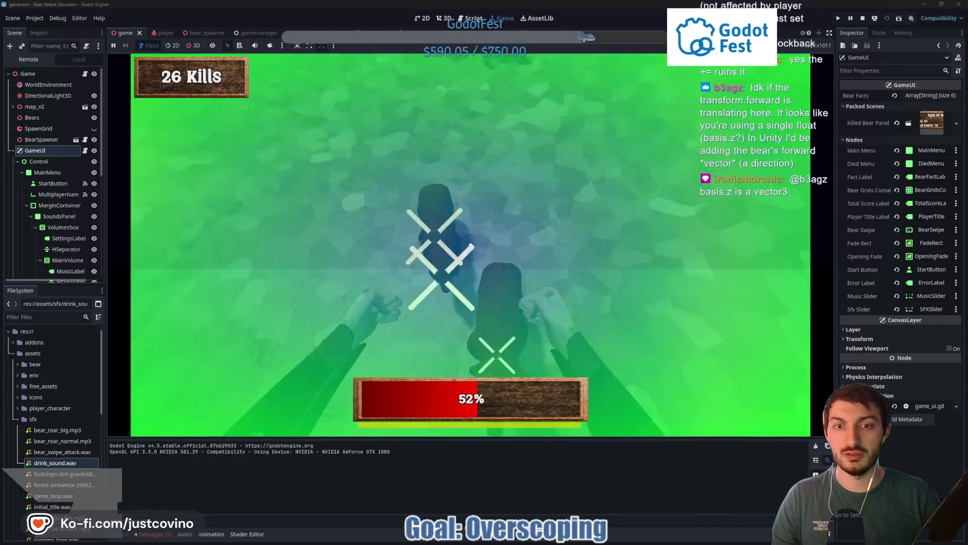
{"action": "left_click", "coordinate": [470, 245]}
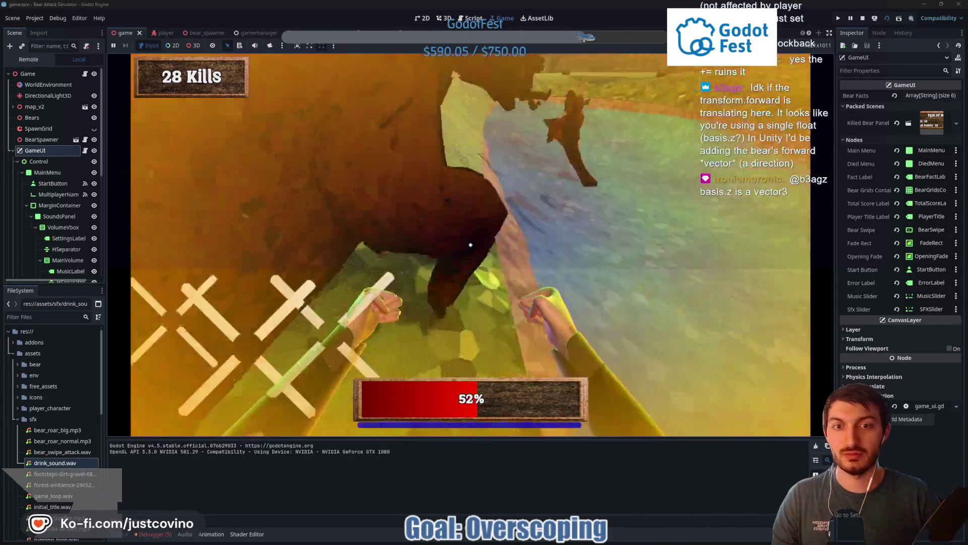
{"action": "left_click", "coordinate": [470, 245]}
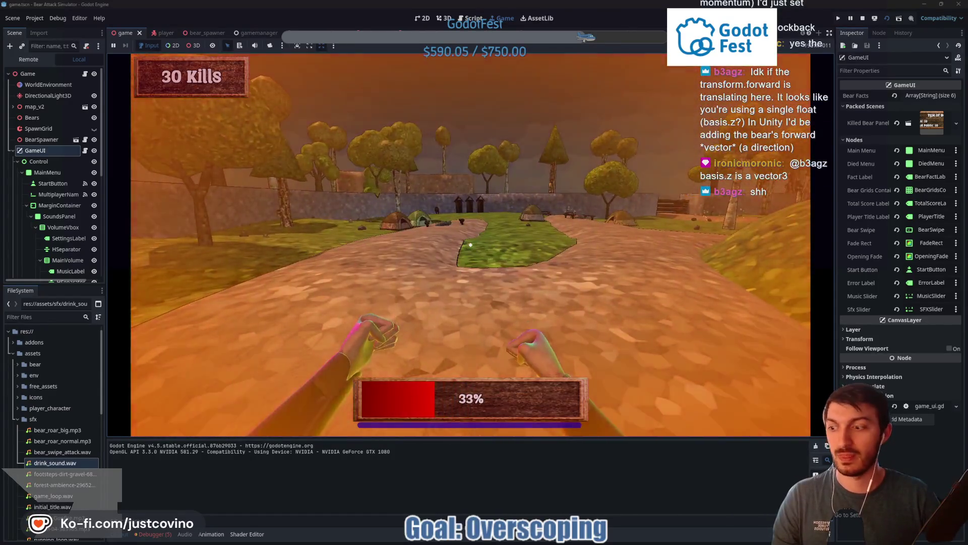
{"action": "left_click", "coordinate": [471, 245]}
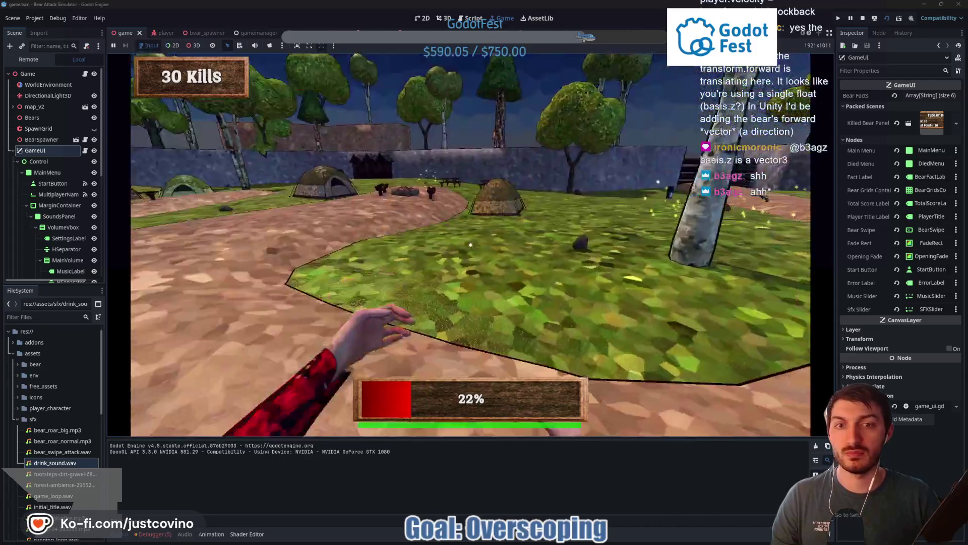
{"action": "left_click", "coordinate": [471, 244]}
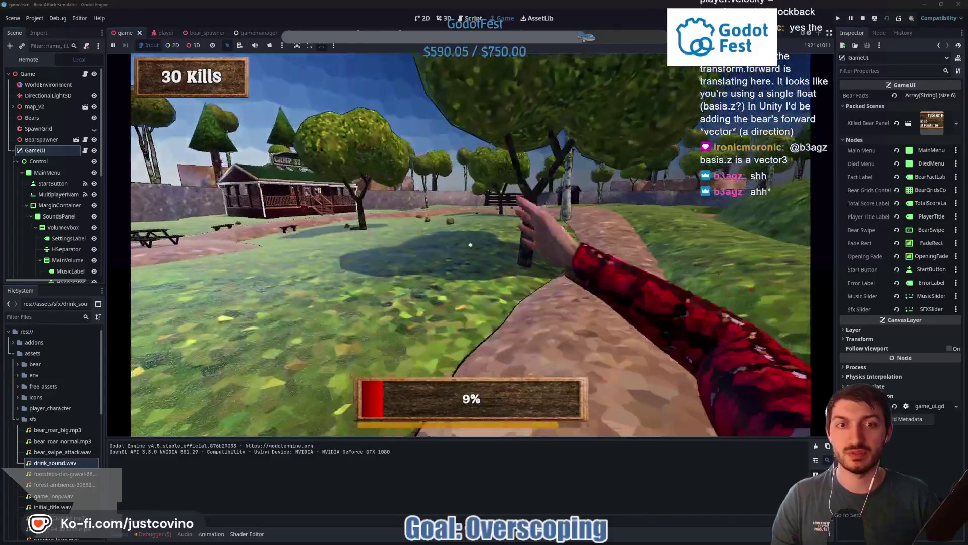
Step: Collect the cooler, then walk to the house and grab the gun pickup
{"action": "key", "text": "w"}
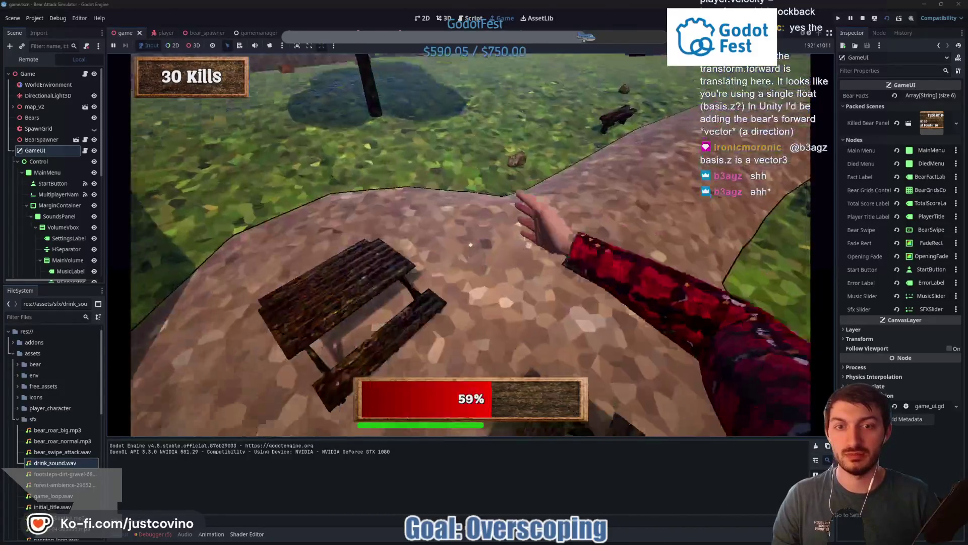
{"action": "key", "text": "w"}
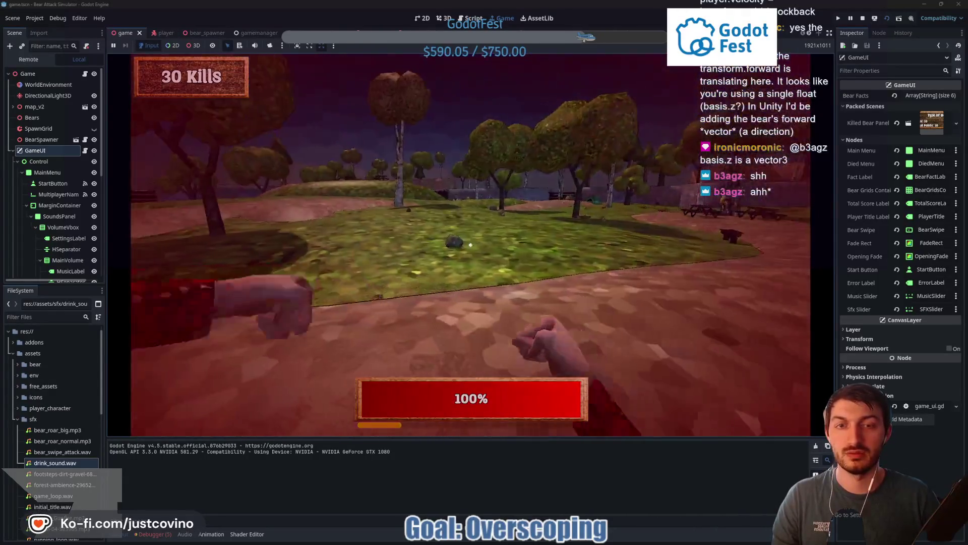
{"action": "key", "text": "w"}
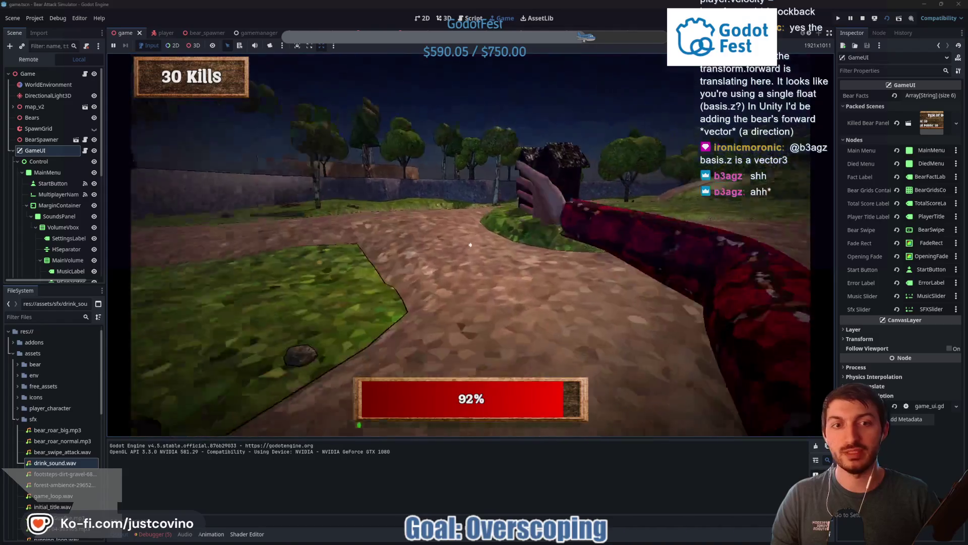
{"action": "key", "text": "w"}
{"action": "key", "text": "e"}
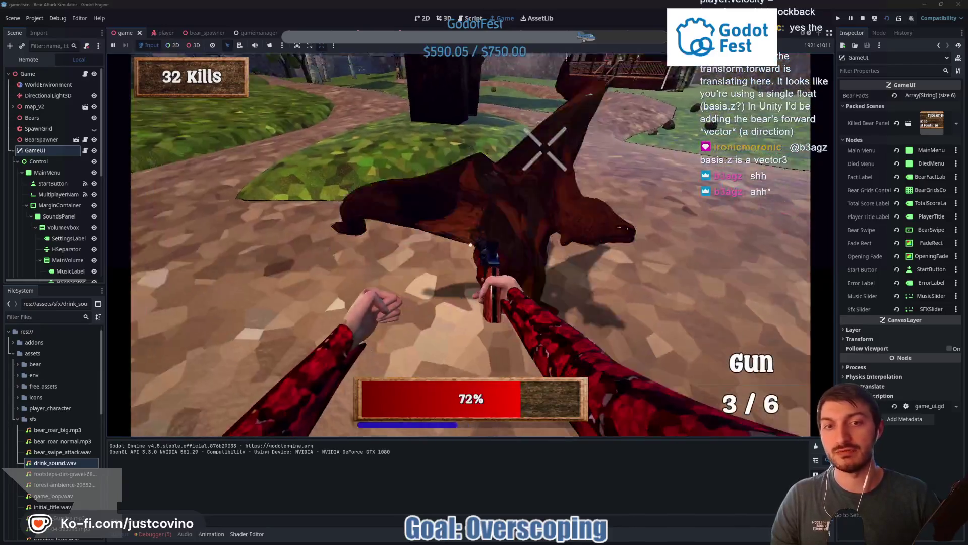
Step: Shoot the approaching bears with the gun until the ammo runs out, reaching 34 kills
{"action": "left_click", "coordinate": [470, 245]}
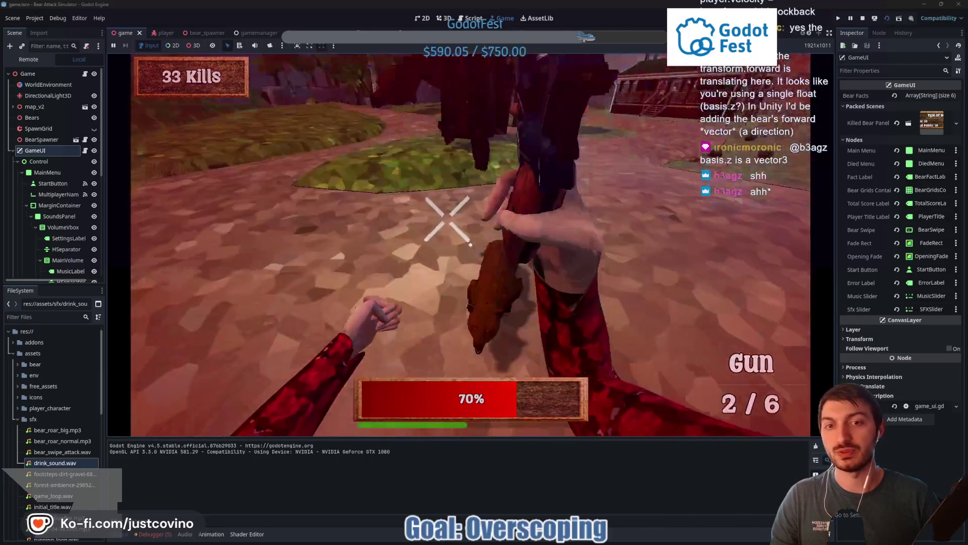
{"action": "left_click", "coordinate": [471, 245]}
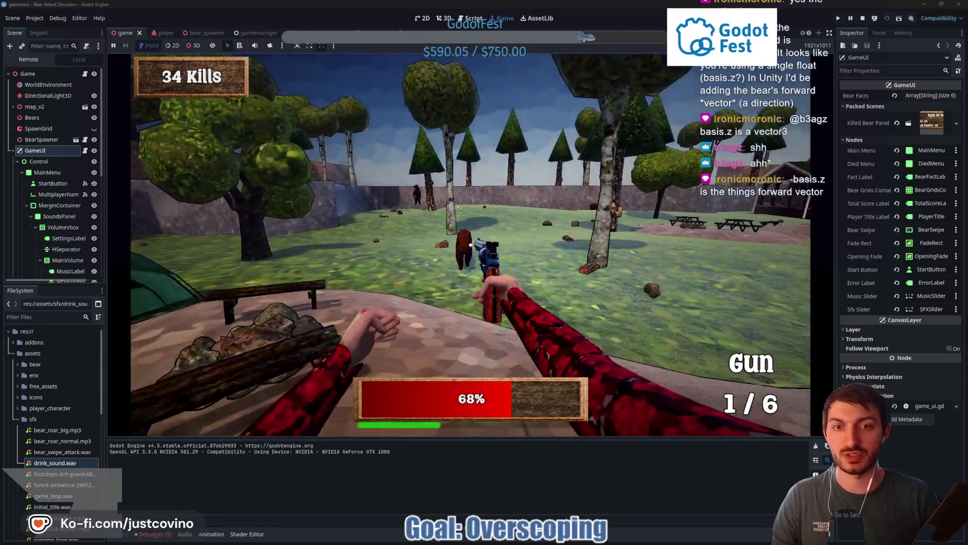
{"action": "left_click", "coordinate": [470, 241]}
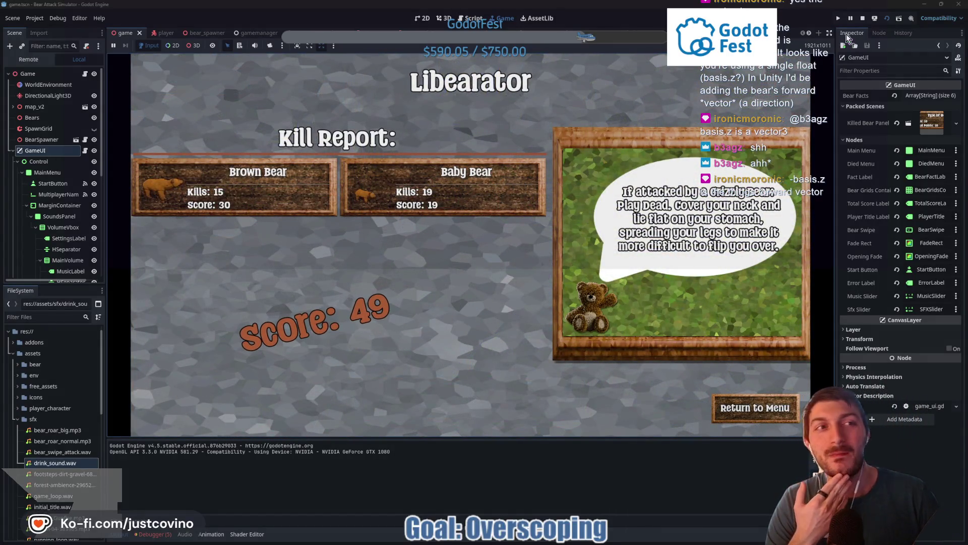
Step: Stop the running game after the kill report showing a score of 49
{"action": "left_click", "coordinate": [863, 19]}
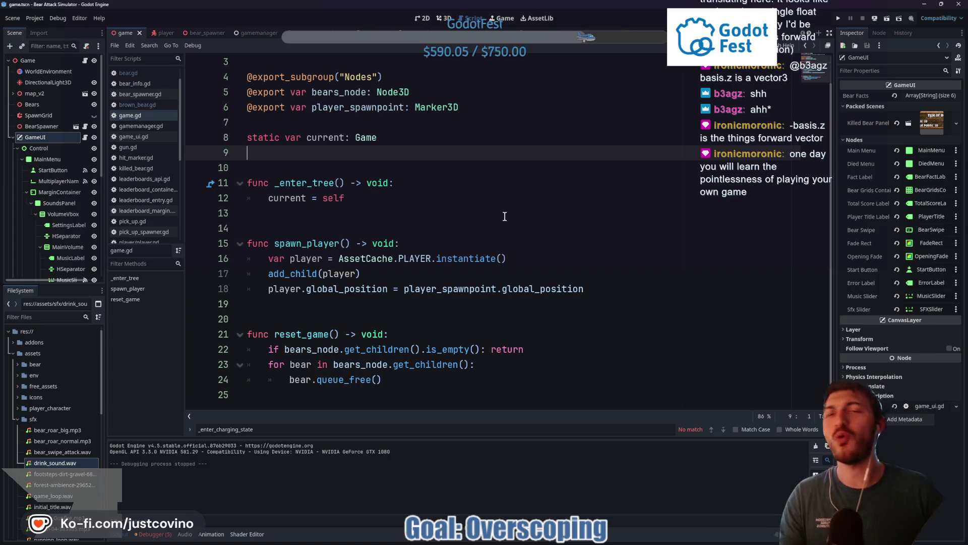
Step: In bear.gd, change KNOCKBACK_POWER from 10.0 to 20.0
{"action": "left_click", "coordinate": [399, 33]}
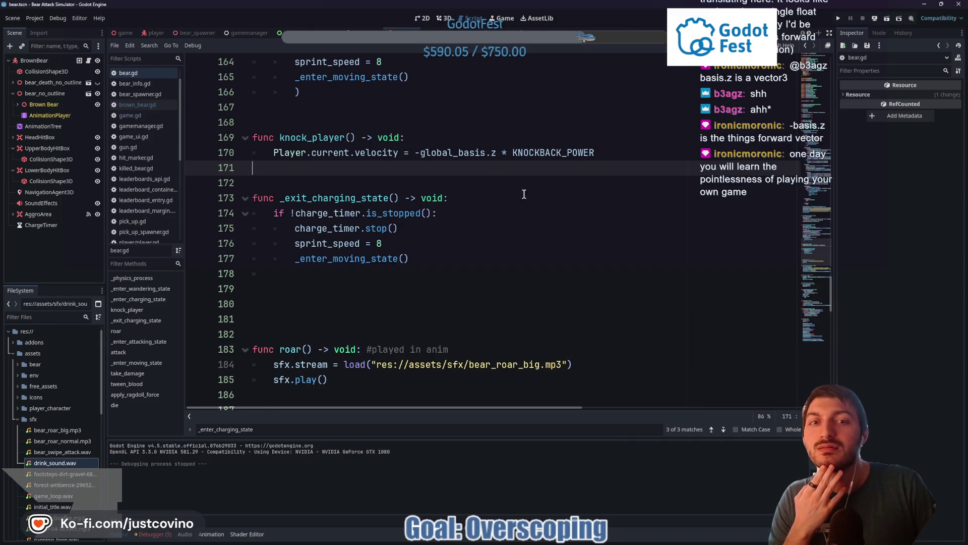
{"action": "scroll", "coordinate": [524, 194], "scroll_direction": "up", "scroll_amount": 20}
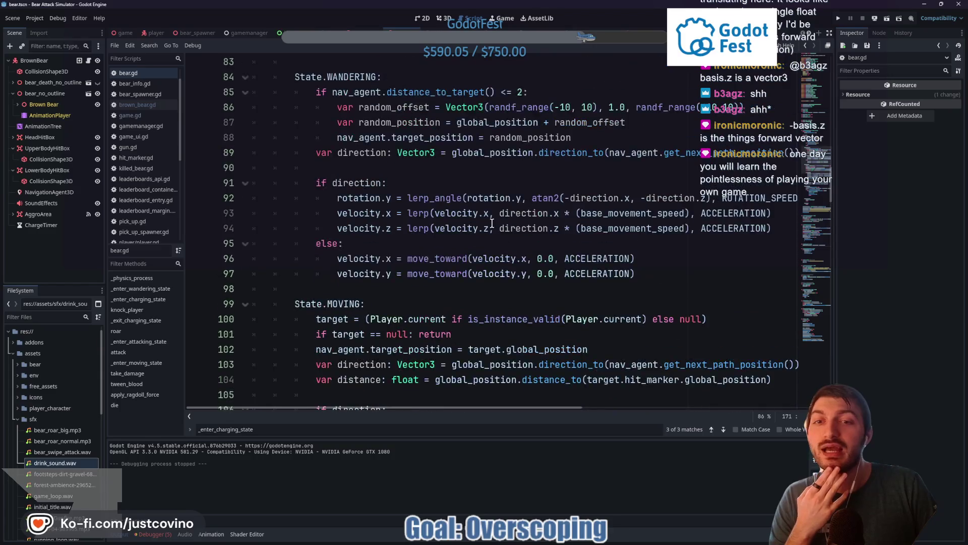
{"action": "scroll", "coordinate": [492, 223], "scroll_direction": "up", "scroll_amount": 6}
{"action": "scroll", "coordinate": [488, 236], "scroll_direction": "up", "scroll_amount": 5}
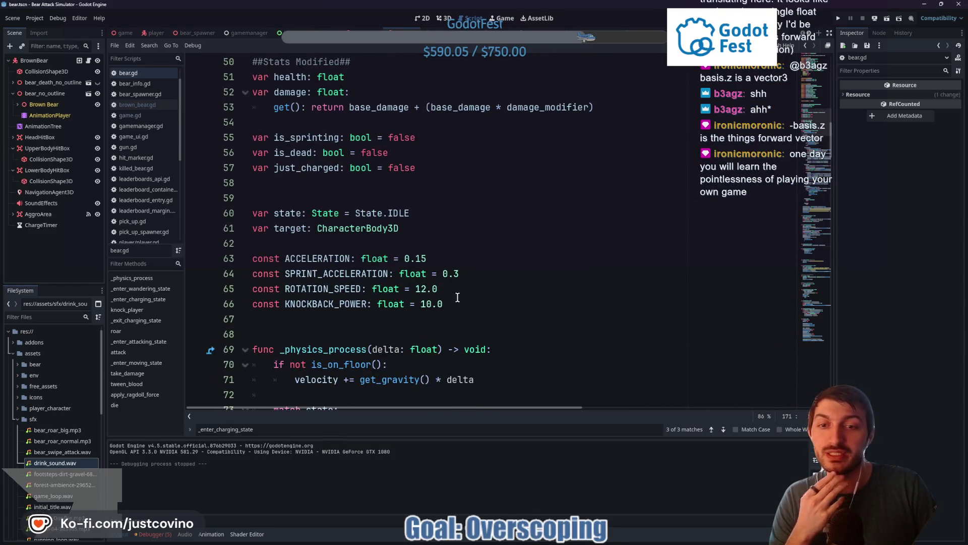
{"action": "left_click", "coordinate": [431, 304]}
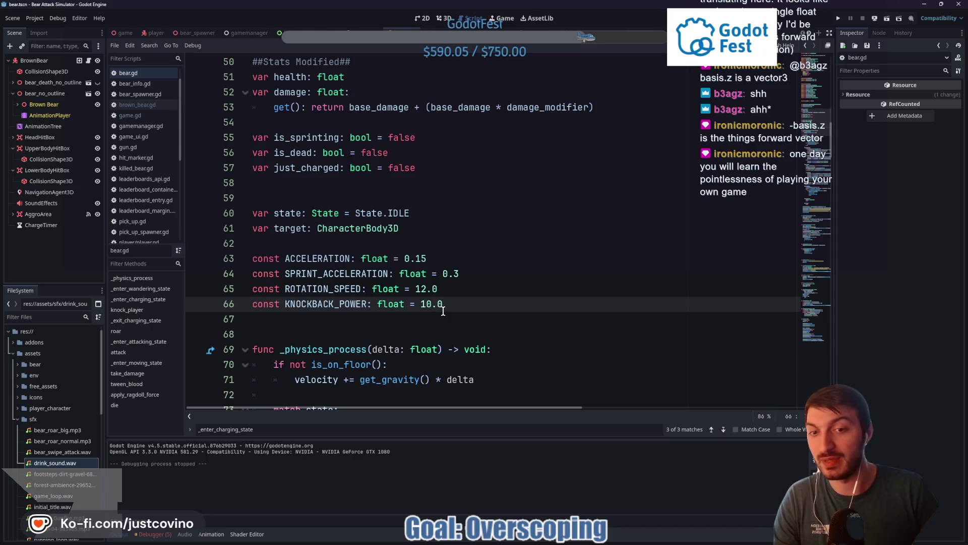
{"action": "key", "text": "Left"}
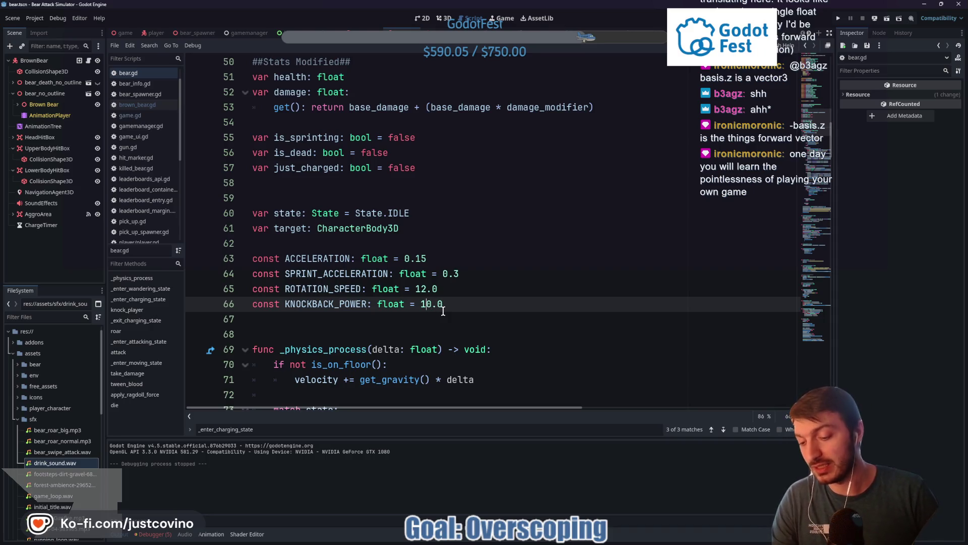
{"action": "left_click", "coordinate": [454, 307]}
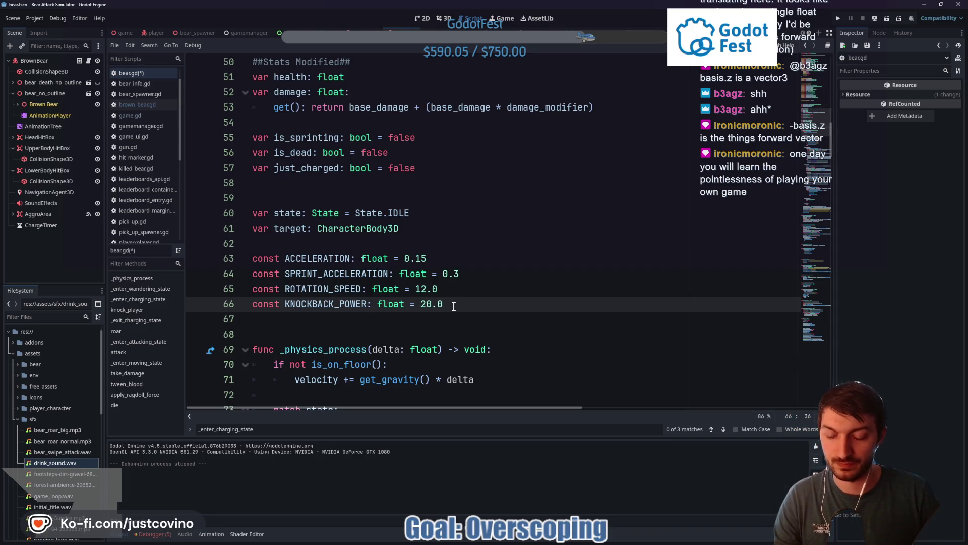
Step: Save the script, switch to the game scene, then return to the bear scene
{"action": "key", "text": "ctrl+s"}
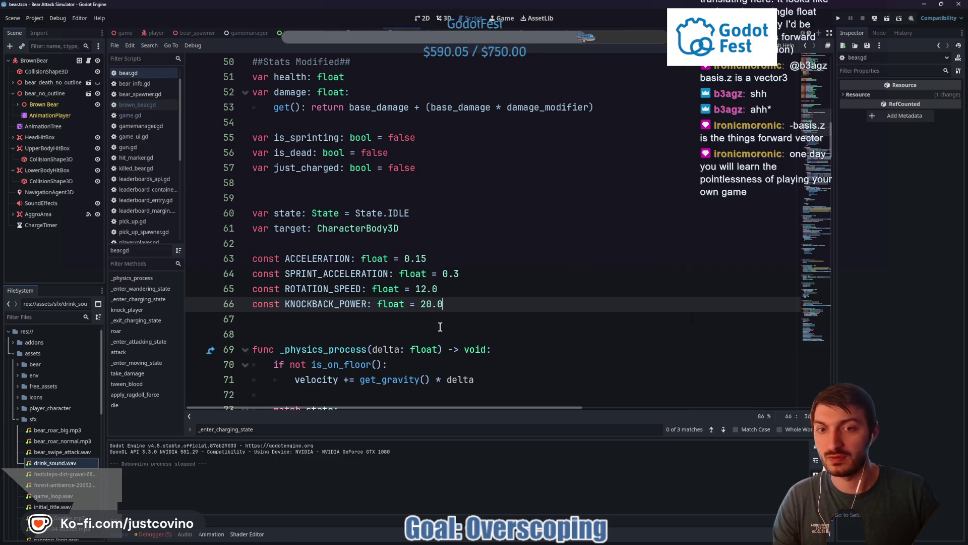
{"action": "left_click", "coordinate": [134, 33]}
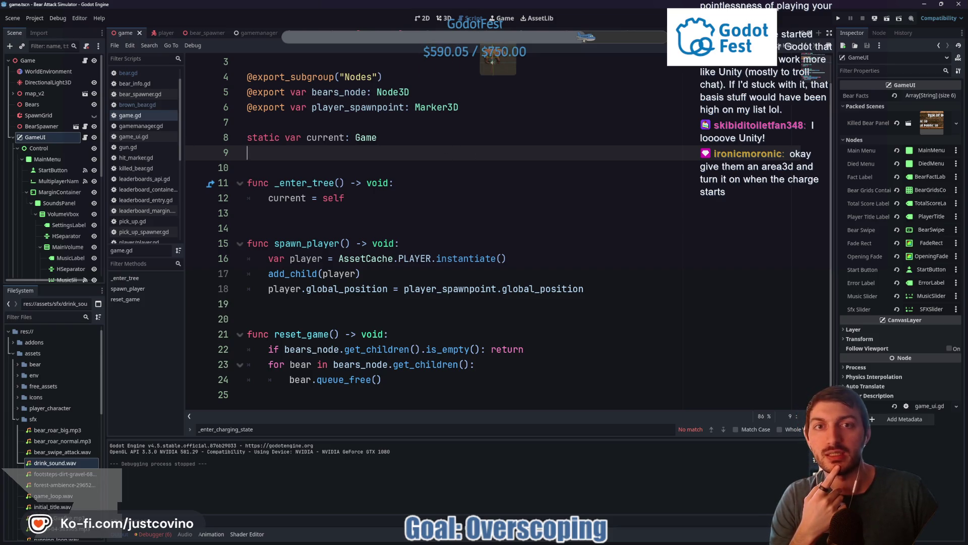
{"action": "left_click", "coordinate": [451, 35]}
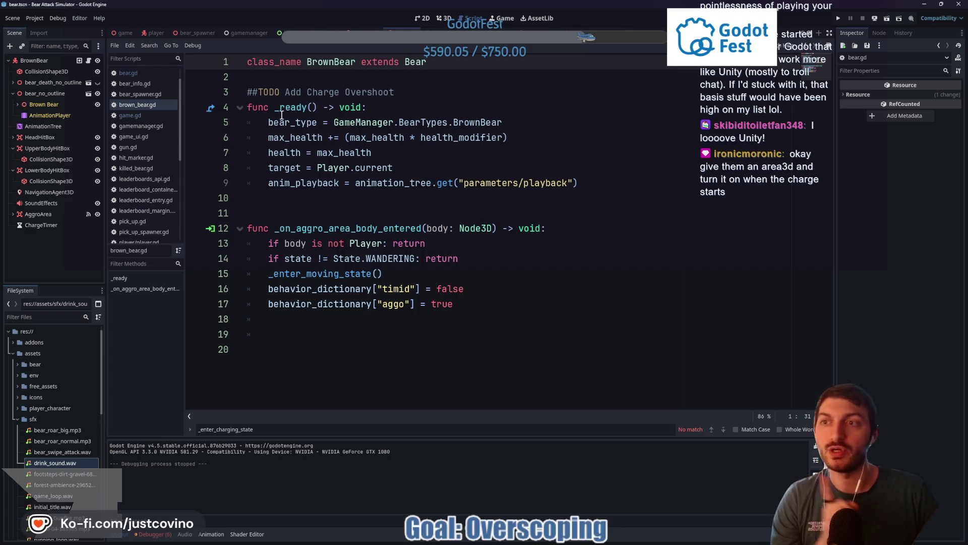
Step: In knock_player, declare knock_direction as -global_basis.z + Vector3(0, 5, 0)
{"action": "left_click", "coordinate": [89, 60]}
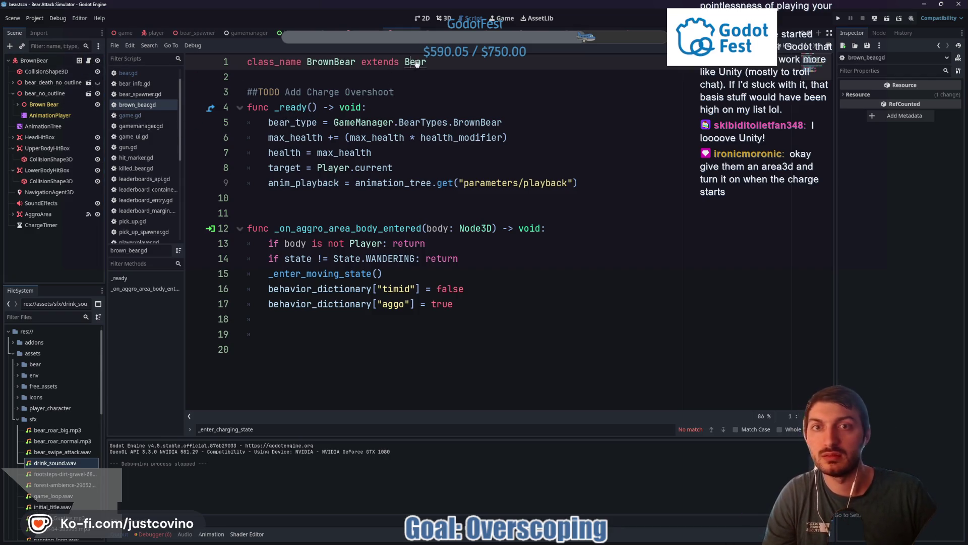
{"action": "left_click", "coordinate": [417, 63], "text": "ctrl"}
{"action": "scroll", "coordinate": [436, 199], "scroll_direction": "down", "scroll_amount": 20}
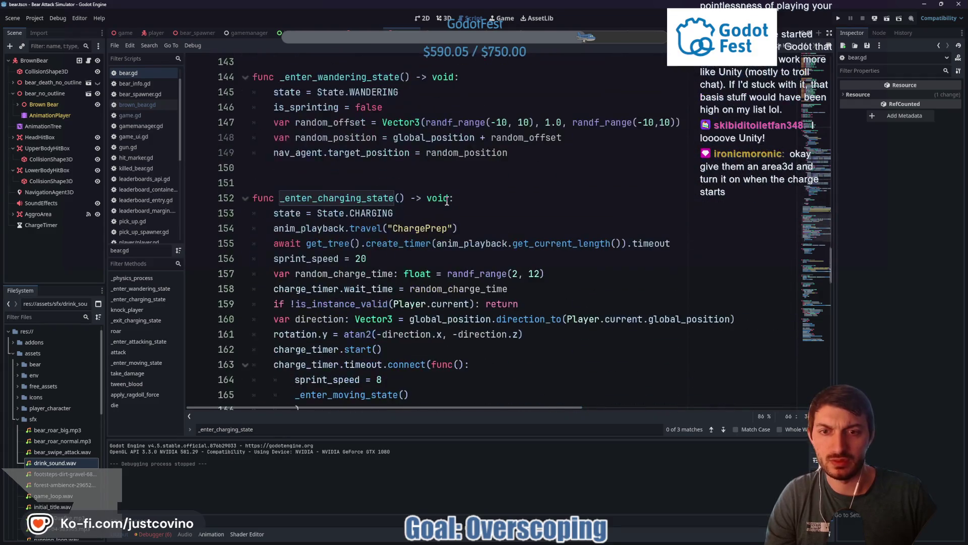
{"action": "scroll", "coordinate": [447, 202], "scroll_direction": "down", "scroll_amount": 6}
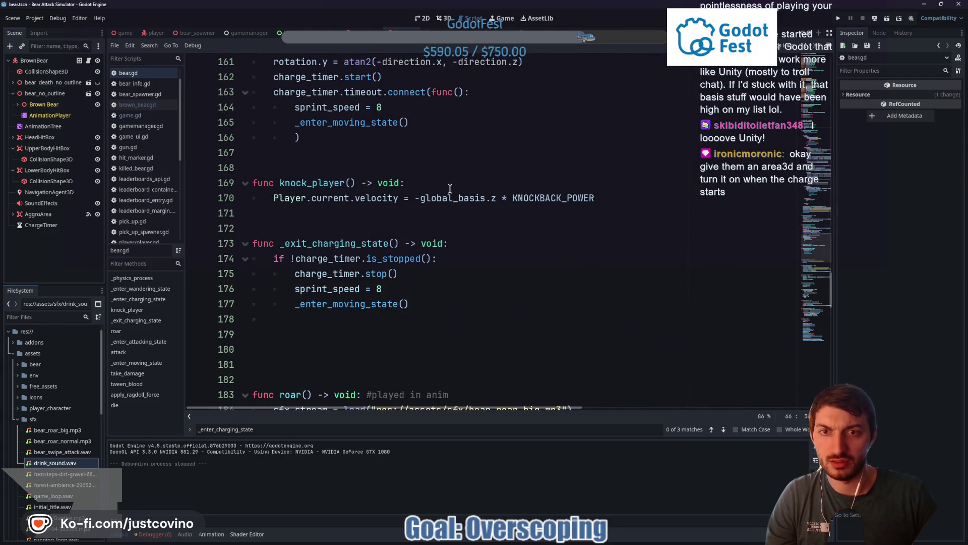
{"action": "left_click", "coordinate": [454, 187]}
{"action": "key", "text": "Return"}
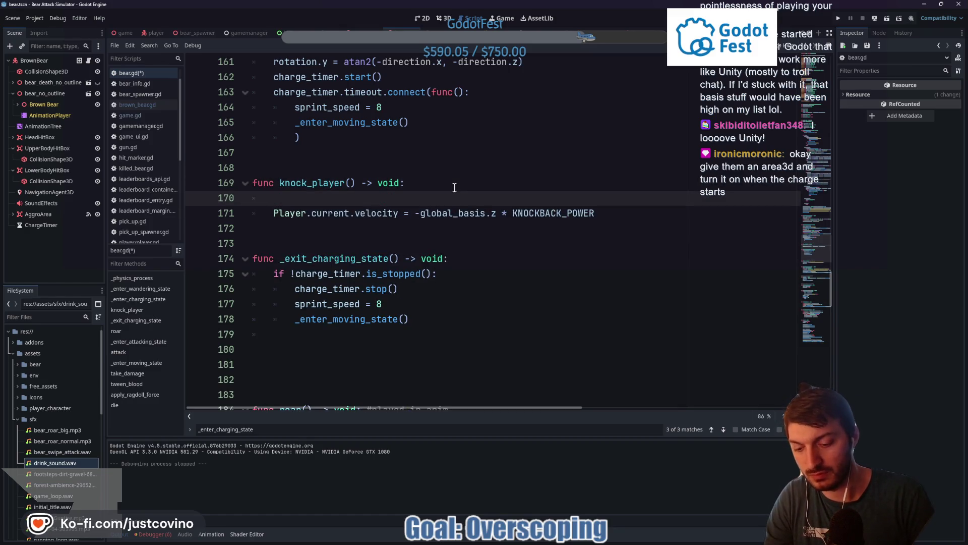
{"action": "type", "text": "var knock_direction"}
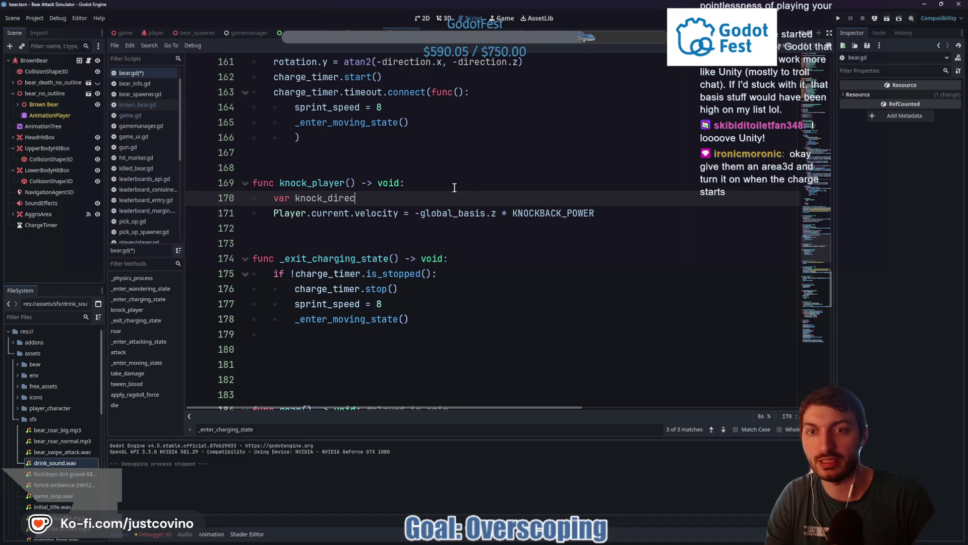
{"action": "type", "text": " = -glob"}
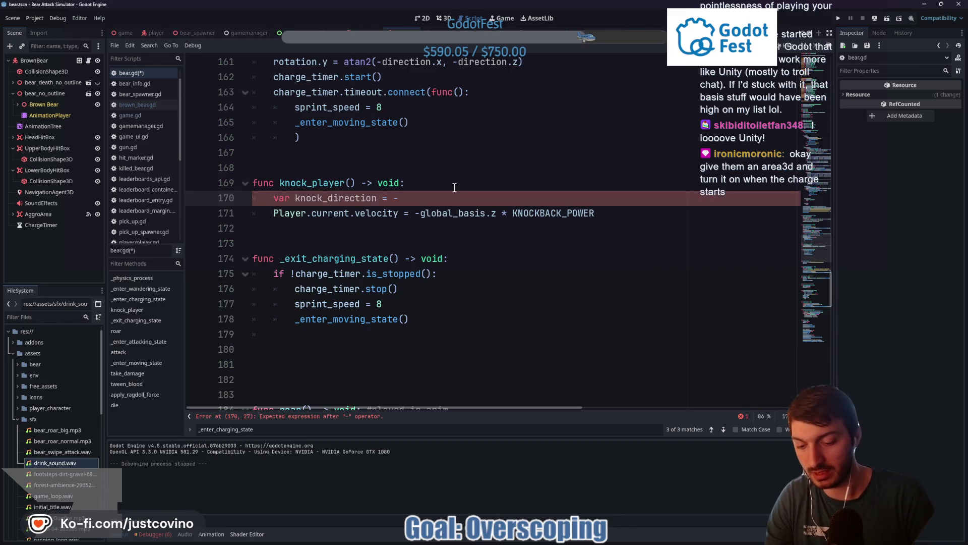
{"action": "type", "text": "a"}
{"action": "key", "text": "Return"}
{"action": "type", "text": ".z "}
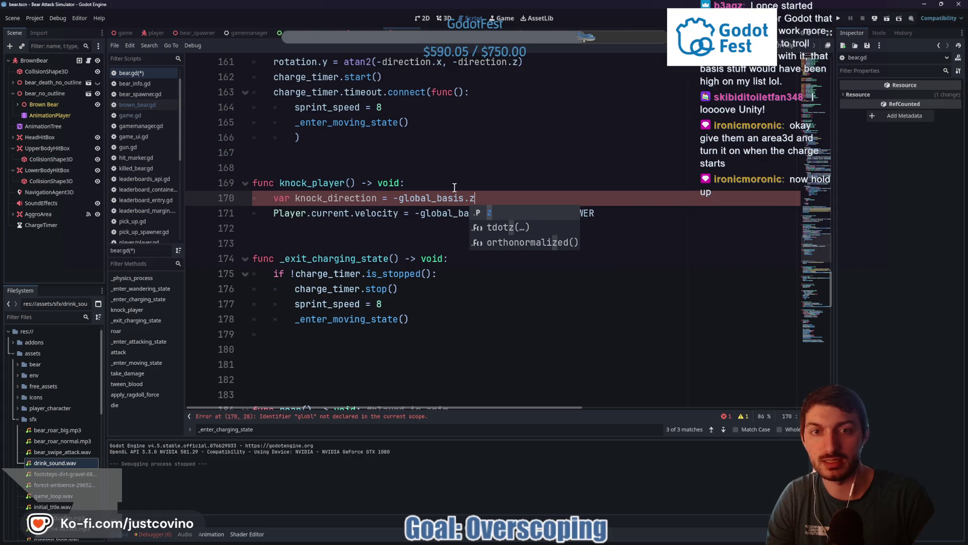
{"action": "type", "text": "+ Vector"}
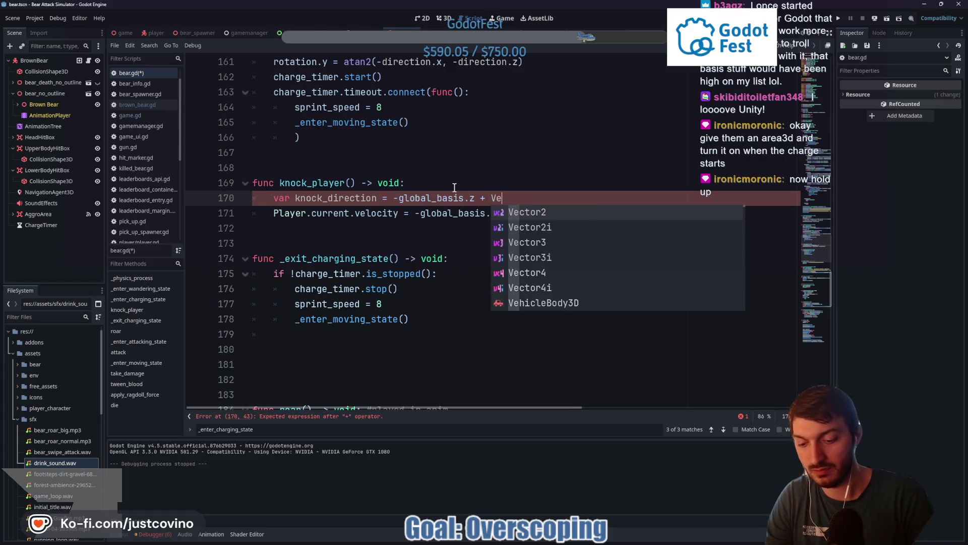
{"action": "type", "text": "3."}
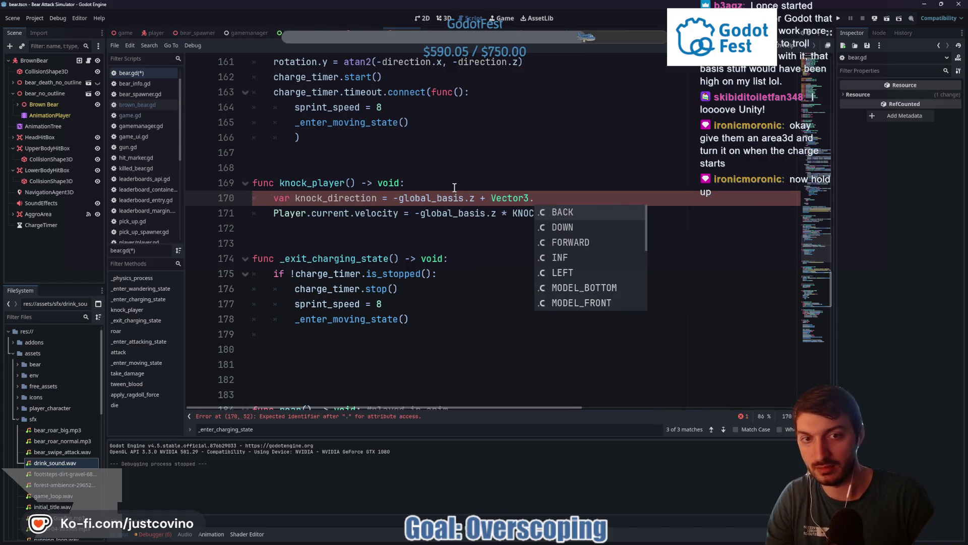
{"action": "key", "text": "BackSpace"}
{"action": "type", "text": "0,"}
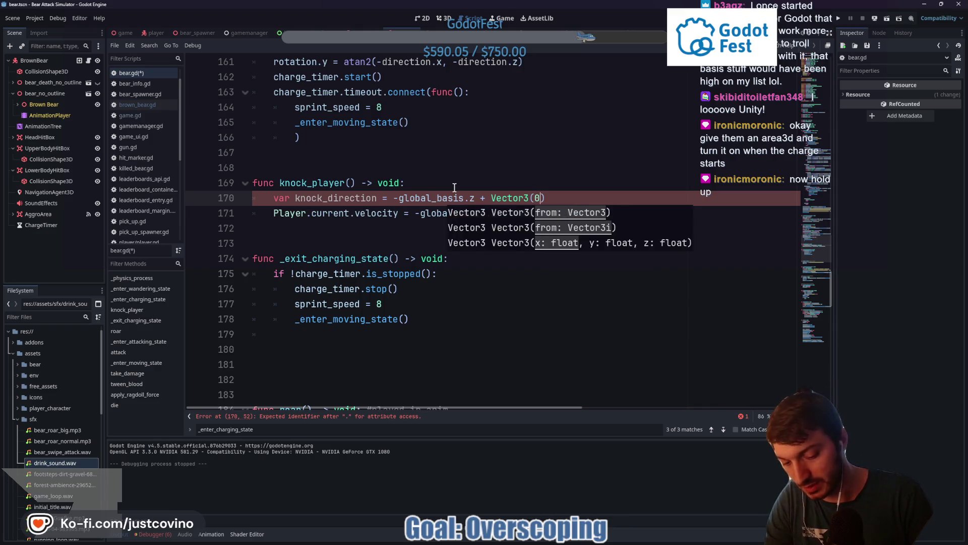
{"action": "type", "text": " 5"}
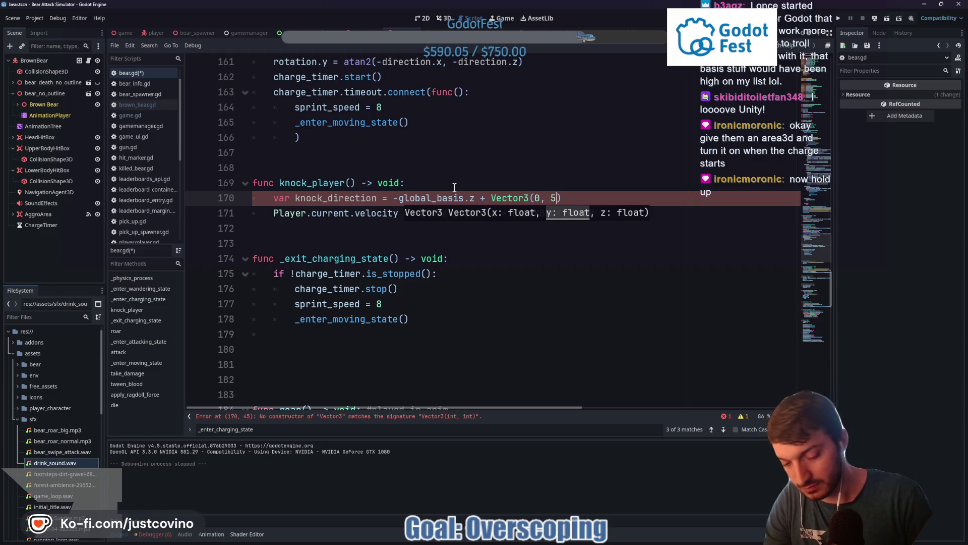
{"action": "type", "text": ", 0"}
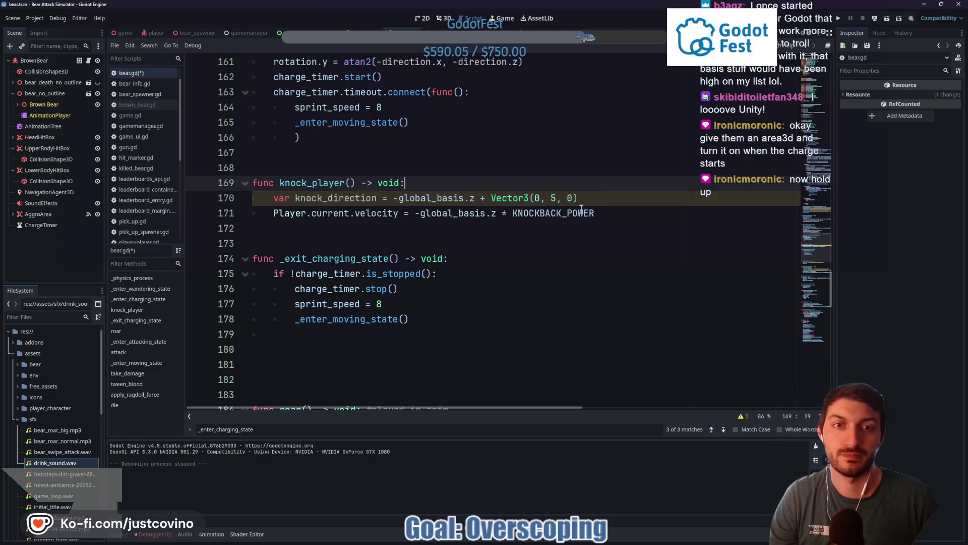
Step: Use knock_direction in place of the forward-direction expression in the velocity line
{"action": "left_click_drag", "start_coordinate": [497, 214], "coordinate": [416, 214]}
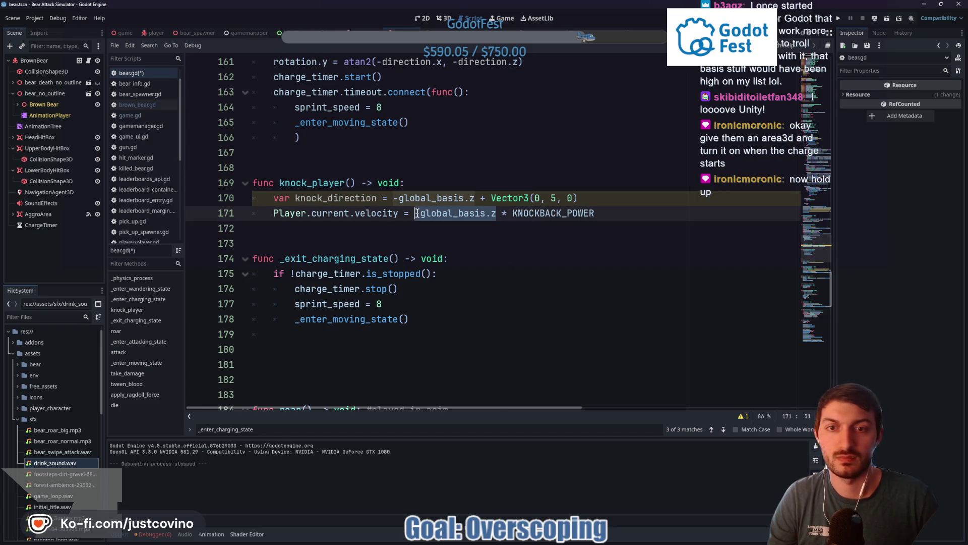
{"action": "type", "text": "knoc"}
{"action": "key", "text": "Return"}
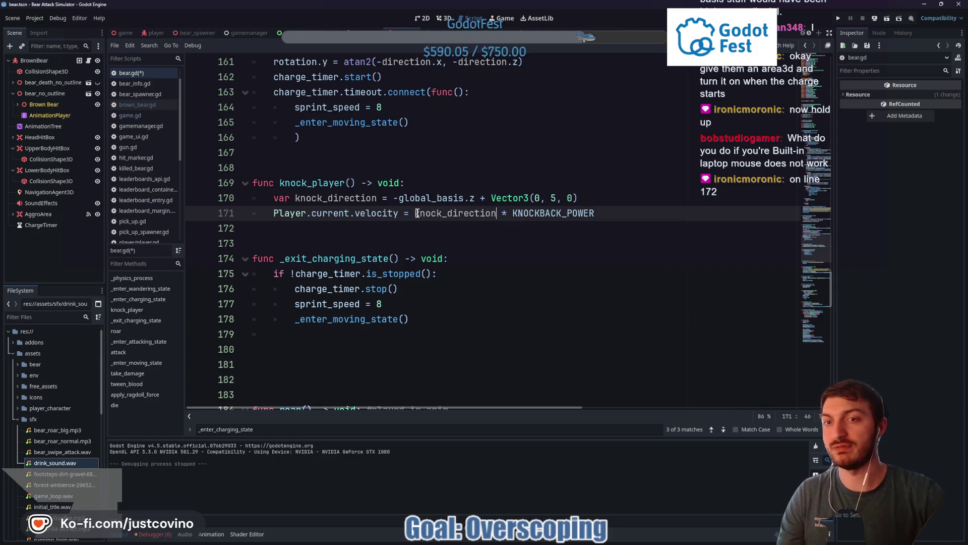
{"action": "left_click", "coordinate": [323, 229]}
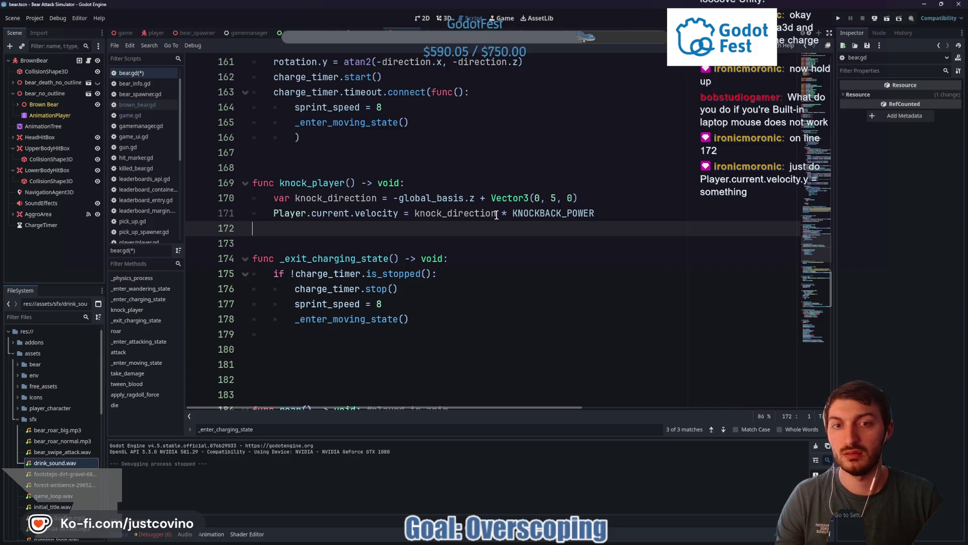
{"action": "left_click_drag", "start_coordinate": [497, 214], "coordinate": [416, 213]}
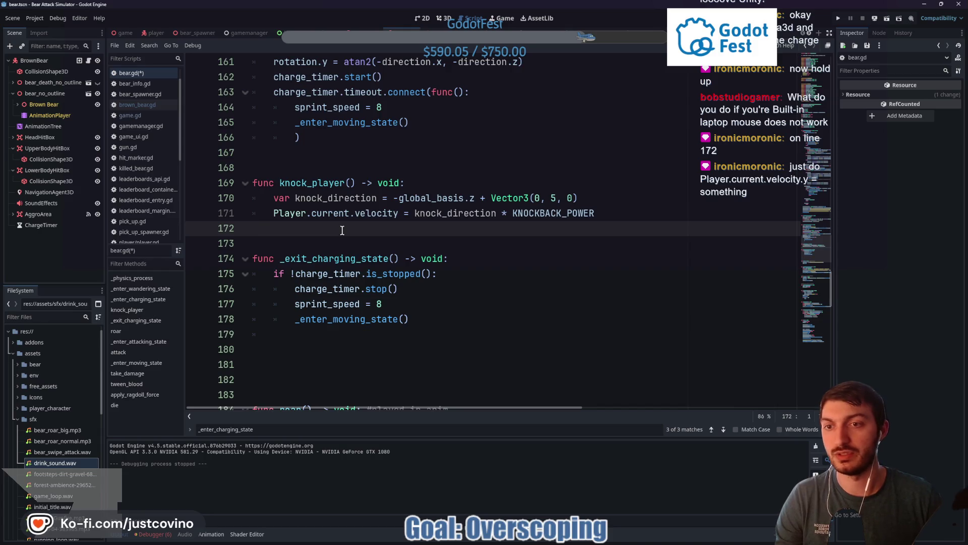
Step: Add 'Player.current.velocity.y = 5' to knock_player and save bear.gd
{"action": "key", "text": "Tab"}
{"action": "type", "text": "Player.current."}
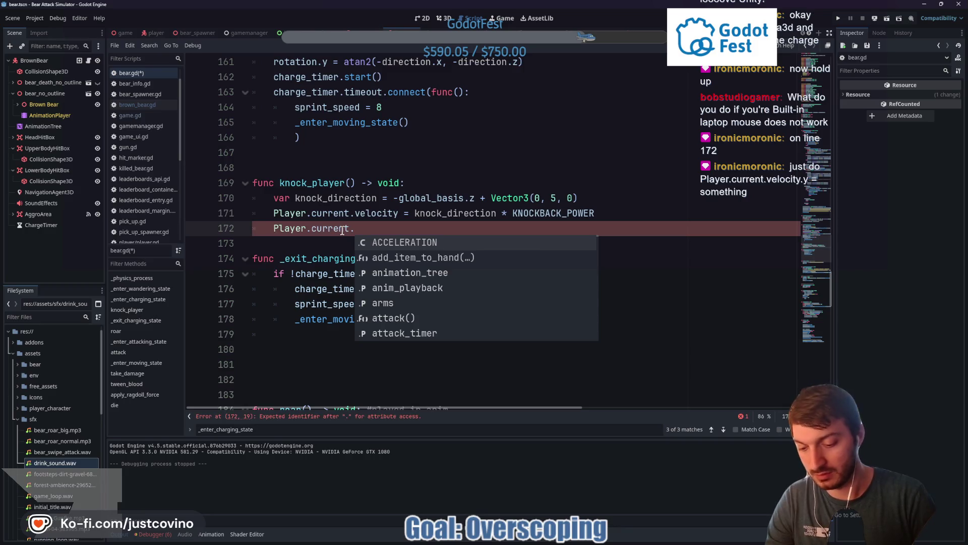
{"action": "type", "text": "velocity.y = "}
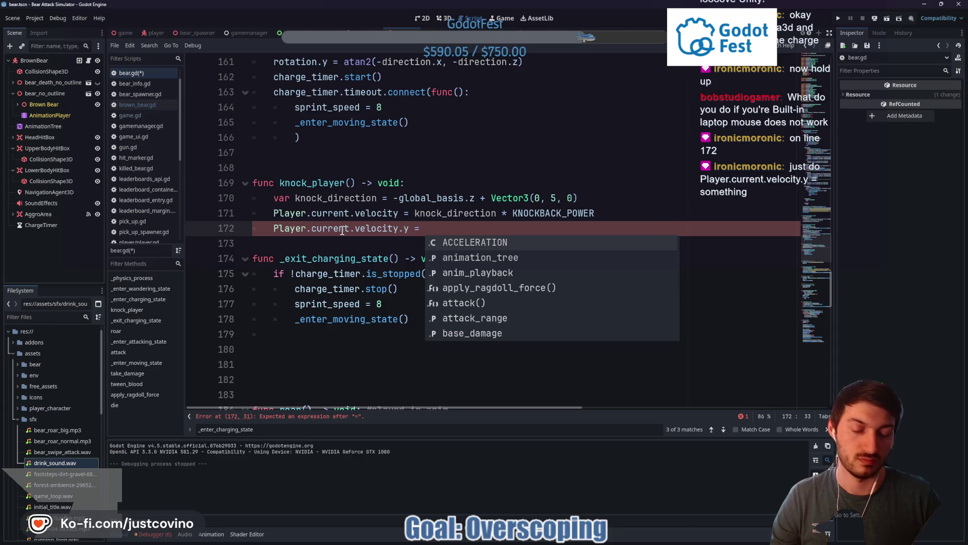
{"action": "type", "text": "5.0"}
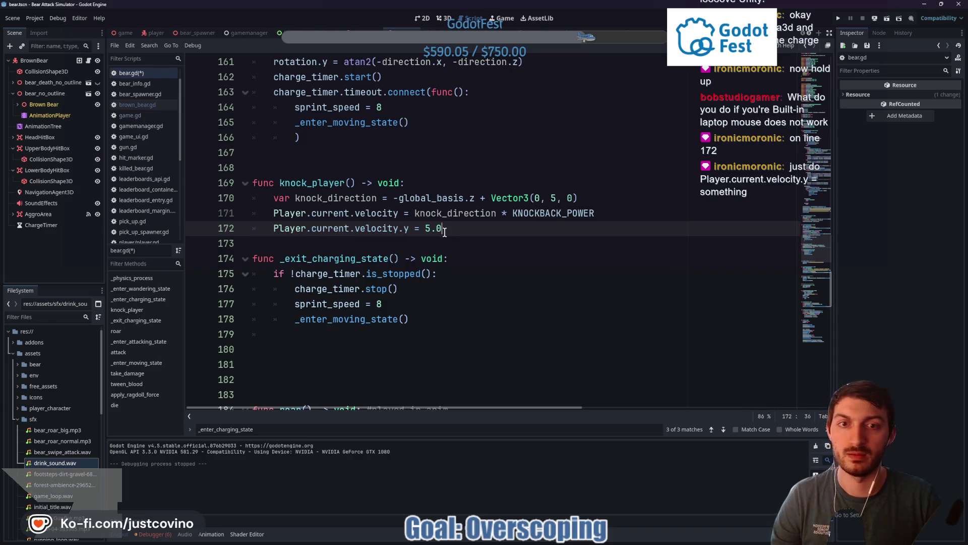
{"action": "key", "text": "ctrl+s"}
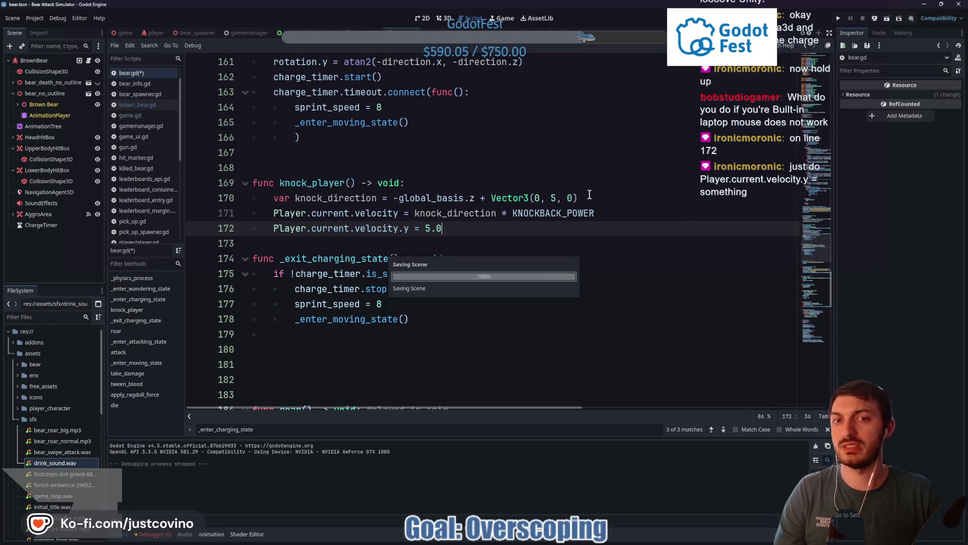
{"action": "left_click_drag", "start_coordinate": [578, 198], "coordinate": [255, 200]}
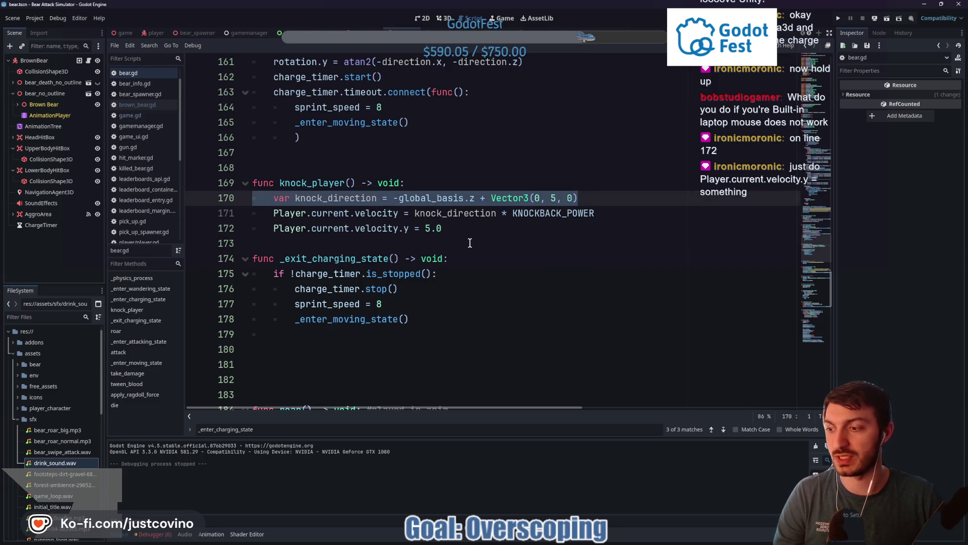
{"action": "left_click_drag", "start_coordinate": [464, 233], "coordinate": [243, 231]}
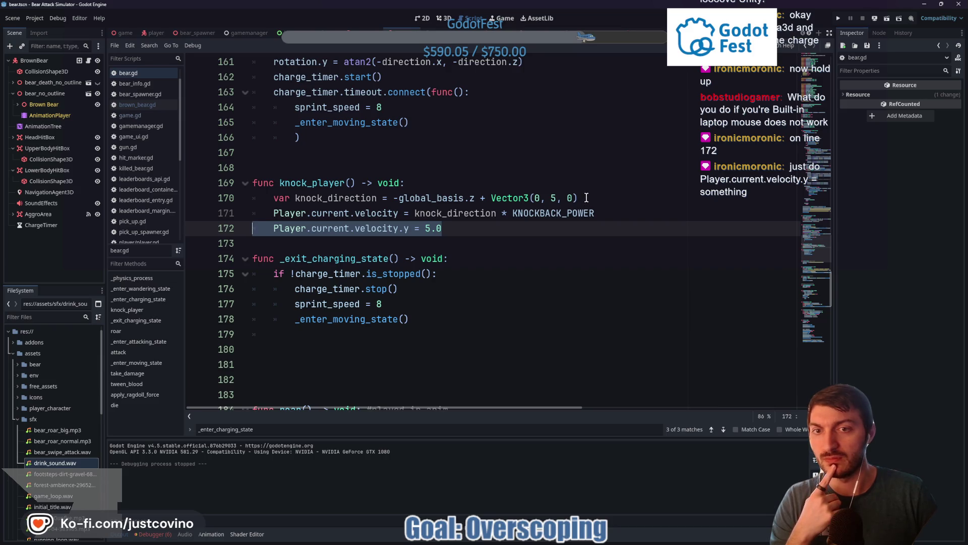
{"action": "triple_click", "coordinate": [585, 198]}
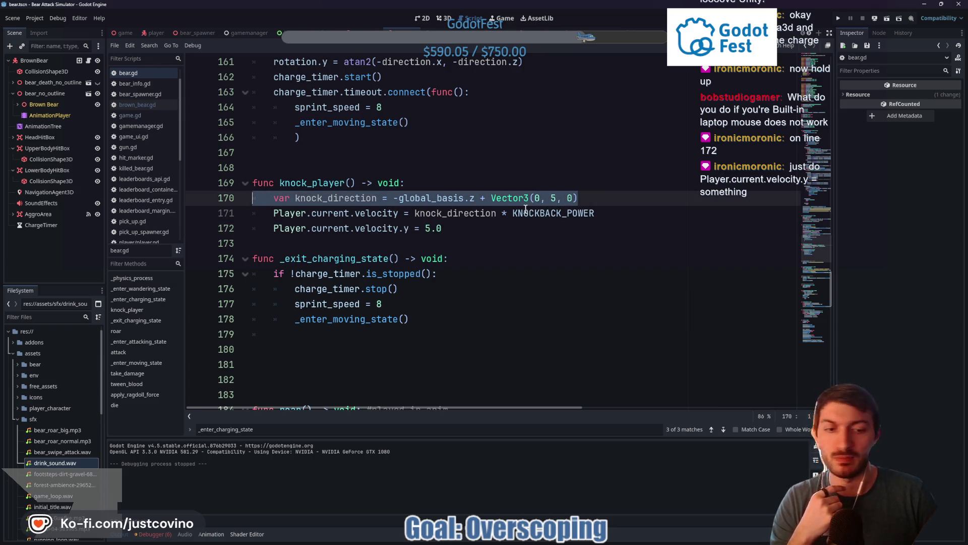
{"action": "mouse_move", "coordinate": [526, 209]}
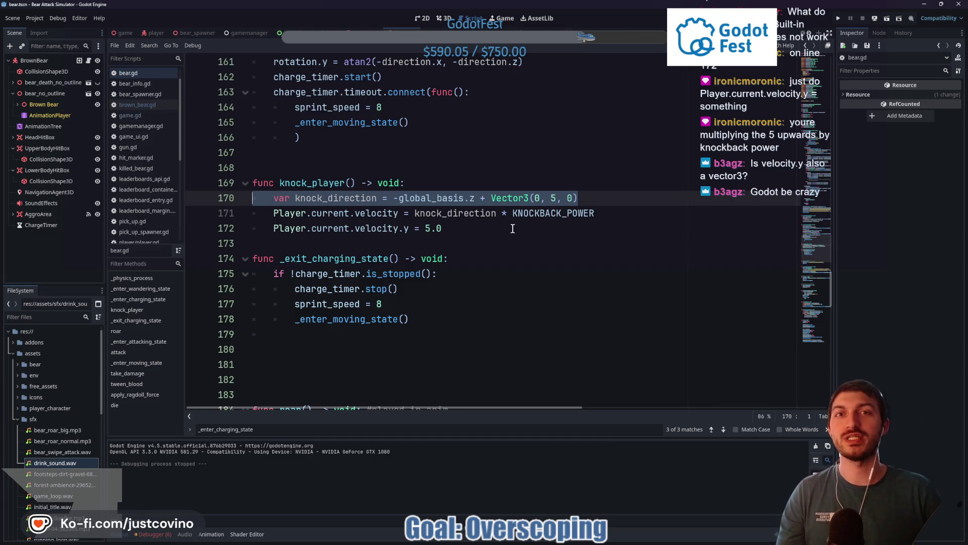
{"action": "left_click_drag", "start_coordinate": [461, 258], "coordinate": [501, 293]}
{"action": "left_click_drag", "start_coordinate": [483, 252], "coordinate": [457, 299]}
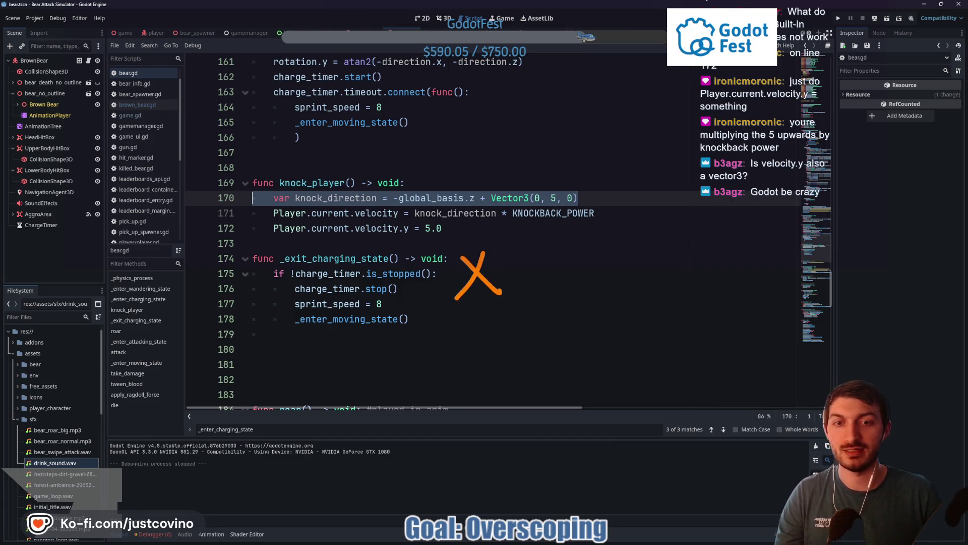
{"action": "left_click_drag", "start_coordinate": [574, 257], "coordinate": [546, 291]}
{"action": "mouse_move", "coordinate": [540, 252]}
{"action": "left_mouse_down"}
{"action": "mouse_move", "coordinate": [559, 276]}
{"action": "mouse_move", "coordinate": [627, 302]}
{"action": "left_mouse_up"}
{"action": "left_click", "coordinate": [513, 307]}
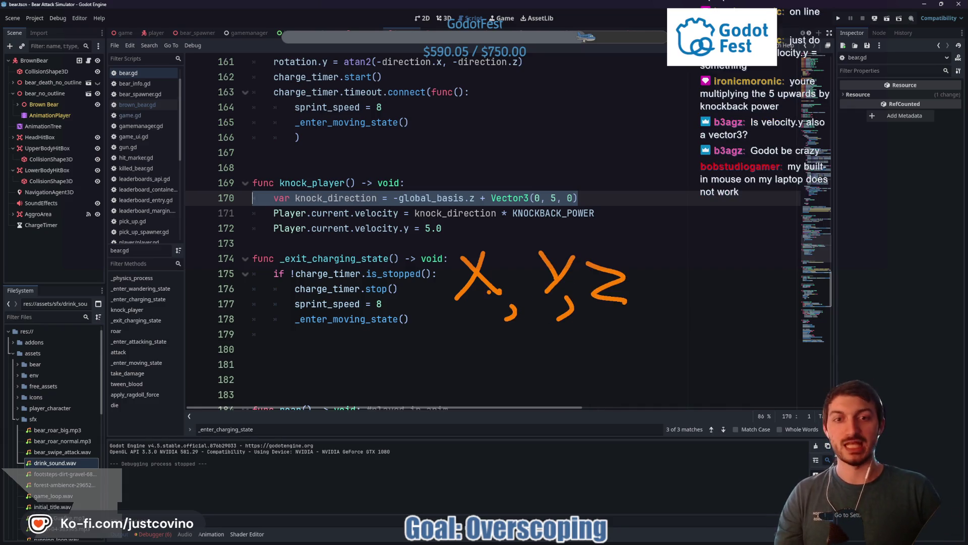
{"action": "left_click_drag", "start_coordinate": [262, 341], "coordinate": [300, 336]}
{"action": "mouse_move", "coordinate": [488, 233]}
{"action": "left_mouse_down"}
{"action": "mouse_move", "coordinate": [474, 232]}
{"action": "mouse_move", "coordinate": [513, 237]}
{"action": "mouse_move", "coordinate": [464, 235]}
{"action": "left_mouse_up"}
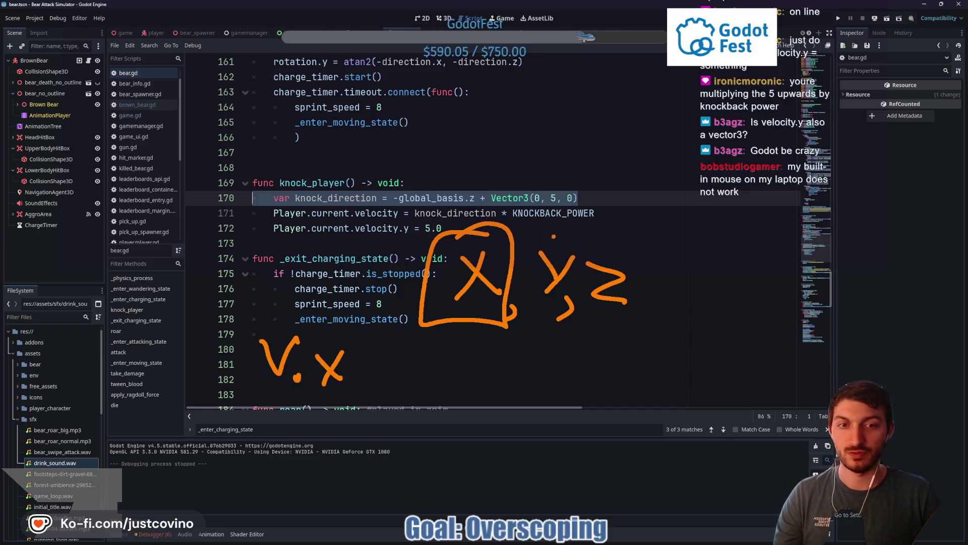
{"action": "mouse_move", "coordinate": [540, 235]}
{"action": "left_mouse_down"}
{"action": "mouse_move", "coordinate": [566, 313]}
{"action": "mouse_move", "coordinate": [539, 237]}
{"action": "left_mouse_up"}
{"action": "mouse_move", "coordinate": [258, 411]}
{"action": "left_mouse_down"}
{"action": "mouse_move", "coordinate": [275, 436]}
{"action": "mouse_move", "coordinate": [285, 411]}
{"action": "mouse_move", "coordinate": [312, 442]}
{"action": "left_mouse_up"}
{"action": "left_click", "coordinate": [302, 435]}
{"action": "left_click_drag", "start_coordinate": [315, 408], "coordinate": [326, 420]}
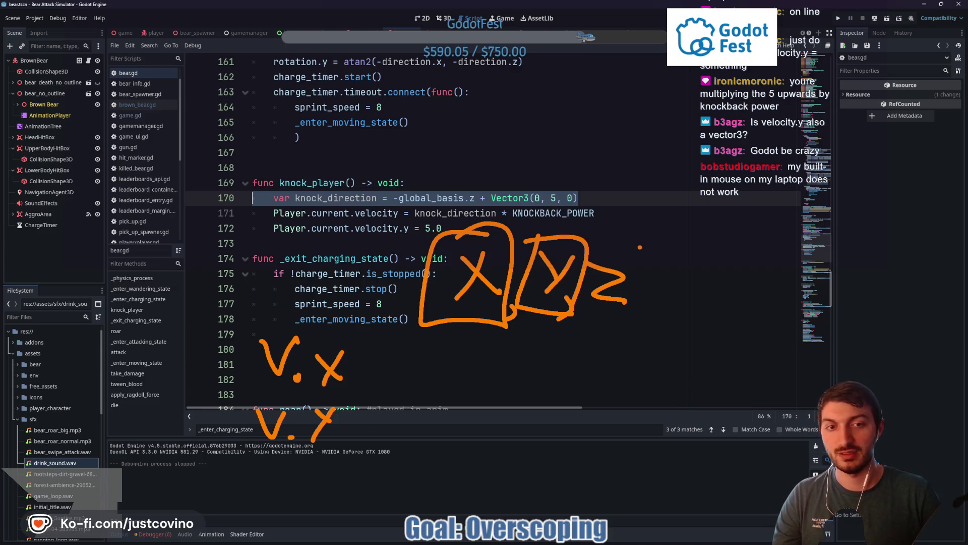
{"action": "mouse_move", "coordinate": [640, 247]}
{"action": "left_mouse_down"}
{"action": "mouse_move", "coordinate": [656, 323]}
{"action": "mouse_move", "coordinate": [642, 251]}
{"action": "left_mouse_up"}
{"action": "key", "text": "Escape"}
{"action": "left_click", "coordinate": [589, 195]}
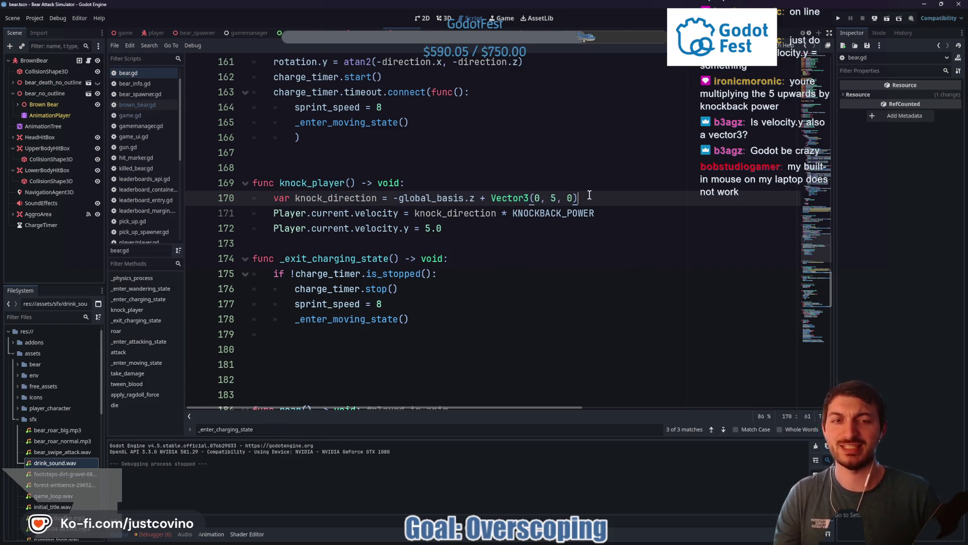
Step: Replace knock_direction in the velocity line with -global_basis.z, delete its declaration, and save
{"action": "key", "text": "BackSpace"}
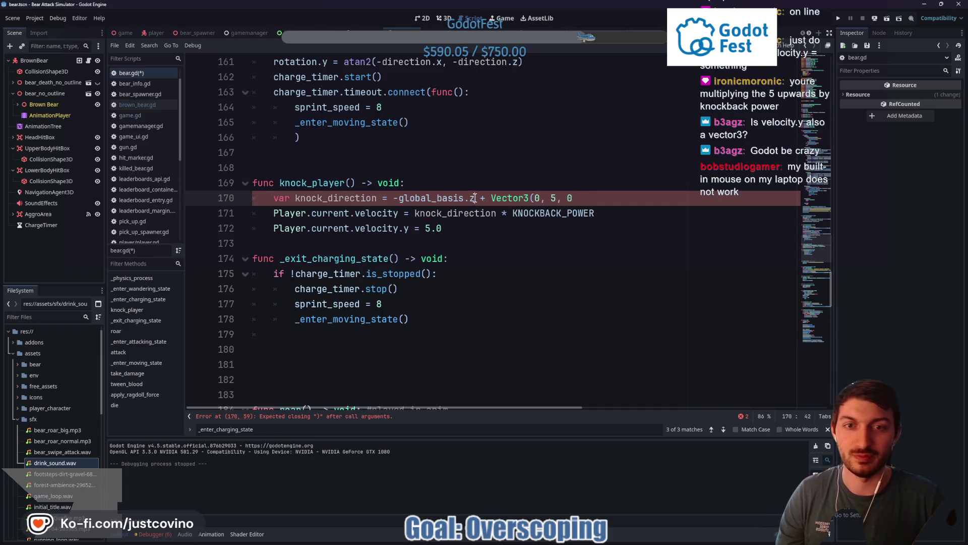
{"action": "left_click_drag", "start_coordinate": [475, 199], "coordinate": [393, 199]}
{"action": "key", "text": "ctrl+c"}
{"action": "key", "text": "BackSpace"}
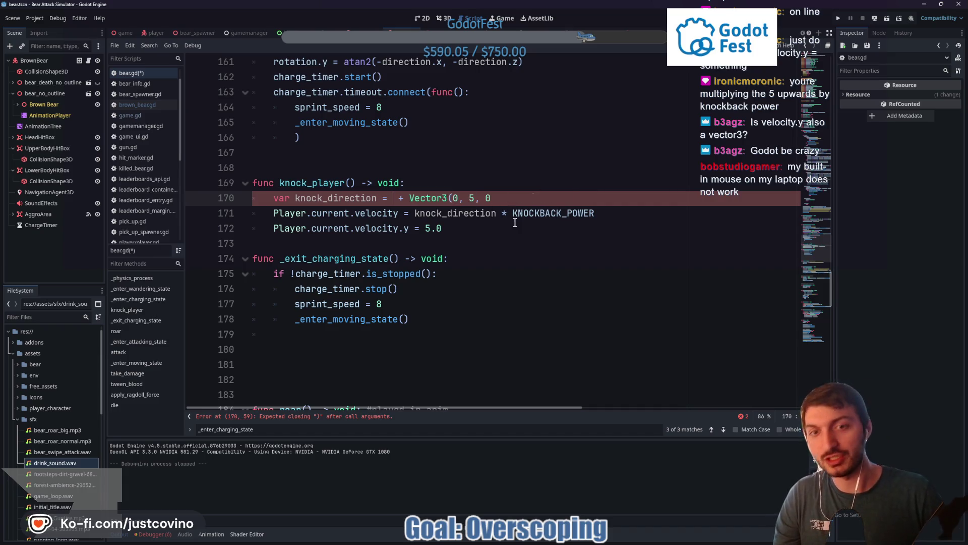
{"action": "left_click_drag", "start_coordinate": [496, 213], "coordinate": [414, 213]}
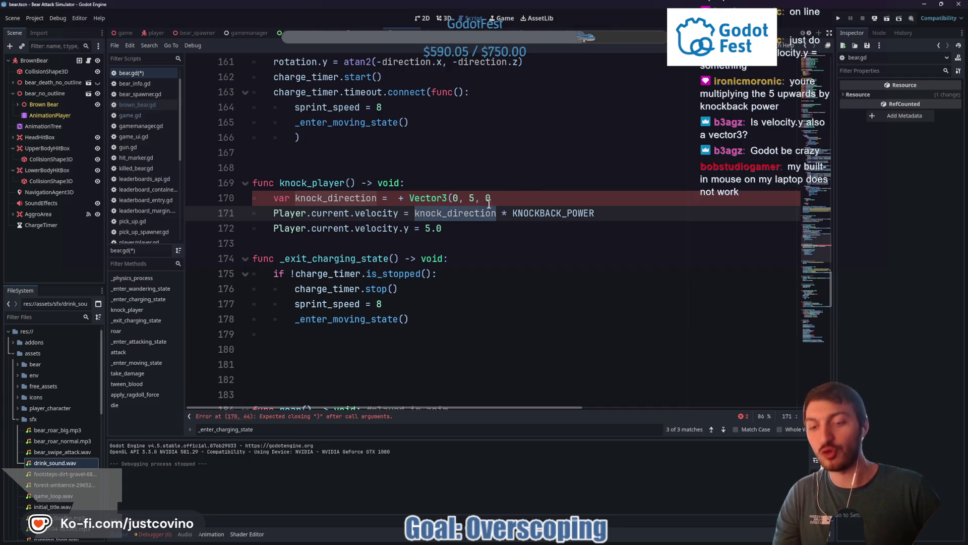
{"action": "key", "text": "ctrl+v"}
{"action": "left_click_drag", "start_coordinate": [528, 198], "coordinate": [263, 194]}
{"action": "key", "text": "BackSpace"}
{"action": "key", "text": "BackSpace"}
{"action": "key", "text": "ctrl+s"}
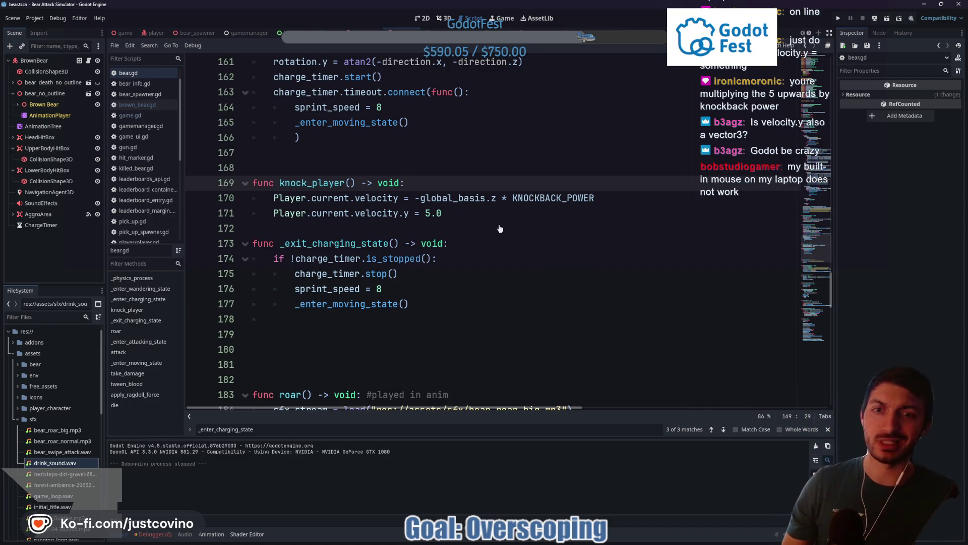
{"action": "left_click", "coordinate": [477, 211]}
{"action": "key", "text": "ctrl+s"}
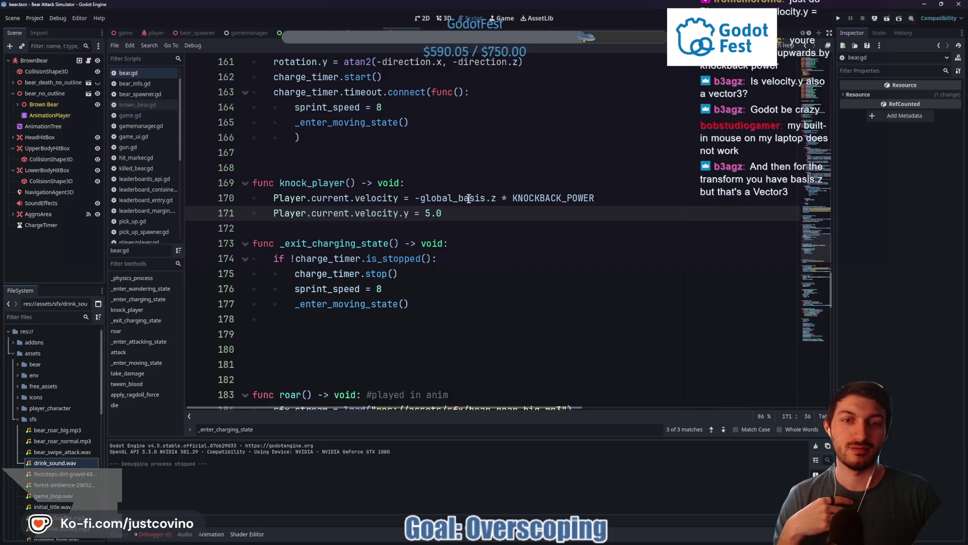
{"action": "mouse_move", "coordinate": [469, 198]}
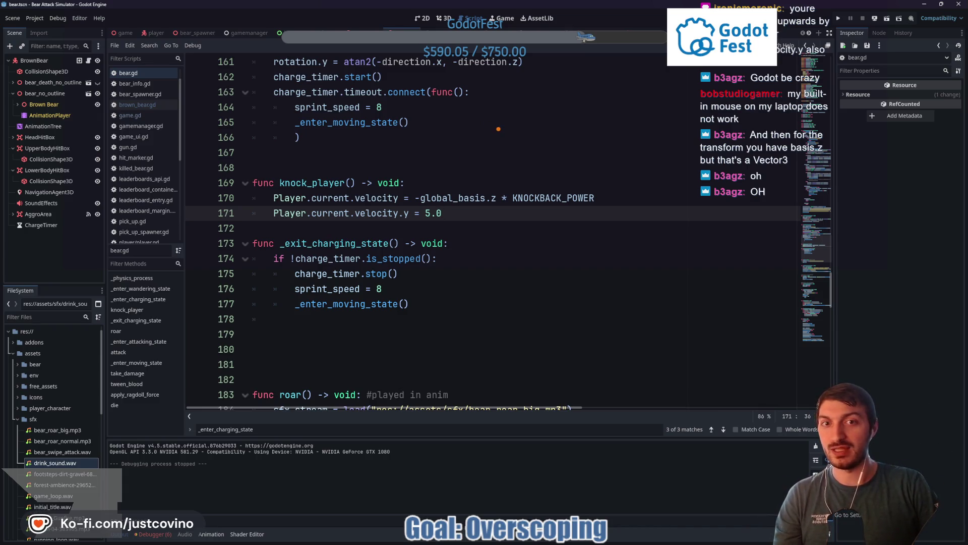
{"action": "left_click_drag", "start_coordinate": [499, 118], "coordinate": [498, 296]}
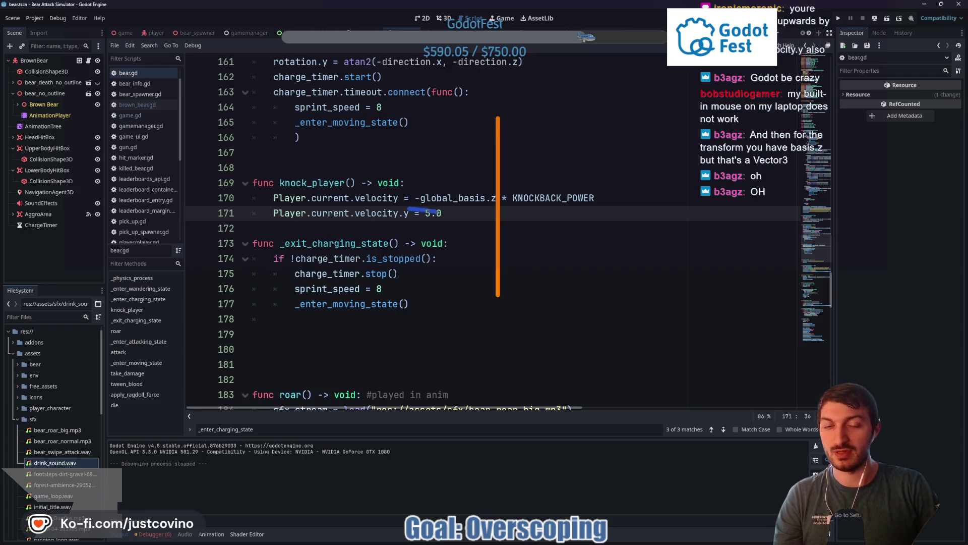
{"action": "left_click_drag", "start_coordinate": [437, 211], "coordinate": [624, 208]}
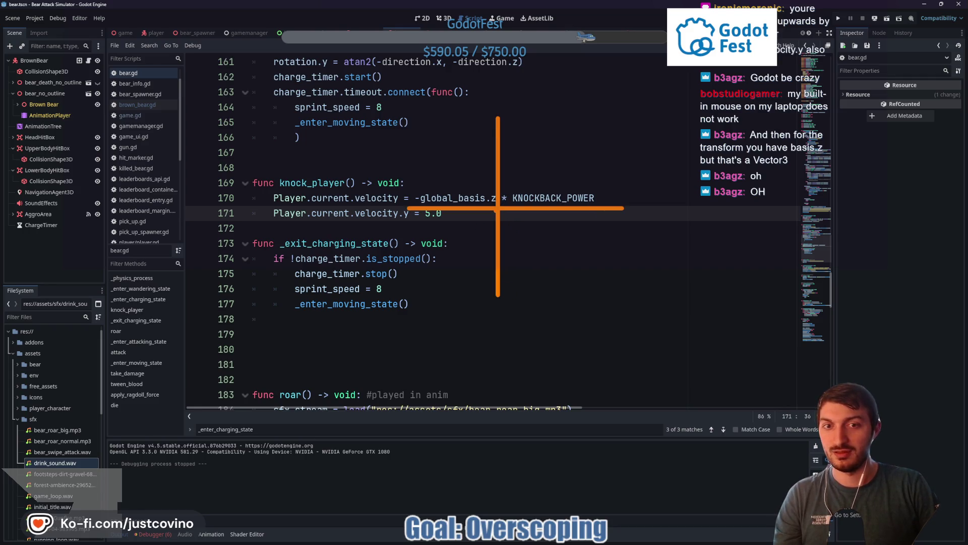
{"action": "left_click_drag", "start_coordinate": [498, 208], "coordinate": [433, 272]}
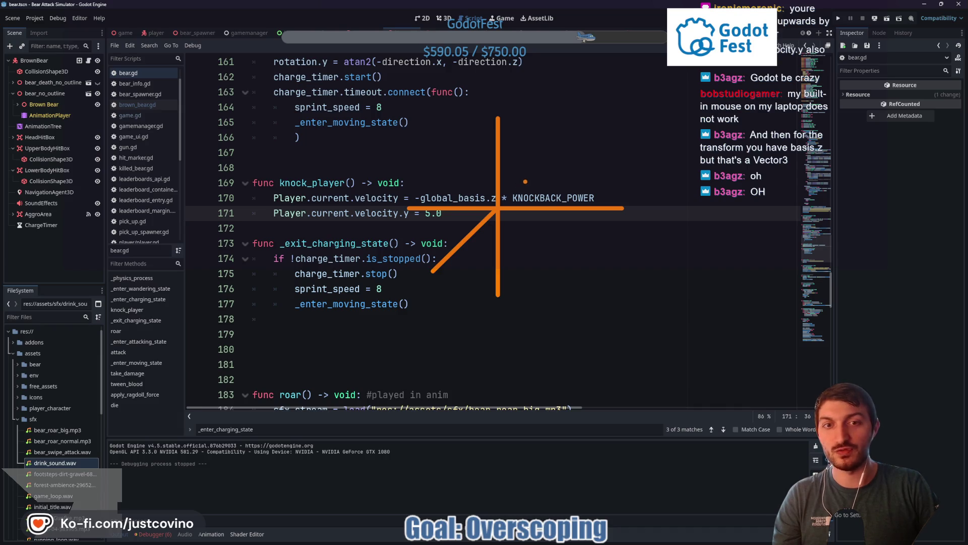
{"action": "mouse_move", "coordinate": [518, 164]}
{"action": "left_mouse_down"}
{"action": "mouse_move", "coordinate": [530, 197]}
{"action": "mouse_move", "coordinate": [543, 176]}
{"action": "mouse_move", "coordinate": [580, 176]}
{"action": "left_mouse_up"}
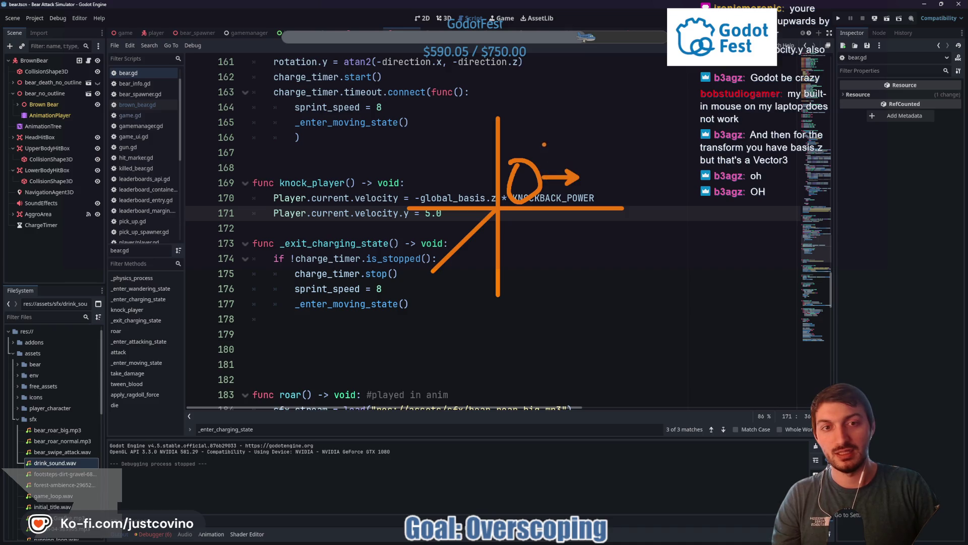
{"action": "mouse_move", "coordinate": [536, 140]}
{"action": "left_mouse_down"}
{"action": "mouse_move", "coordinate": [540, 147]}
{"action": "mouse_move", "coordinate": [553, 138]}
{"action": "mouse_move", "coordinate": [559, 159]}
{"action": "mouse_move", "coordinate": [549, 163]}
{"action": "left_mouse_up"}
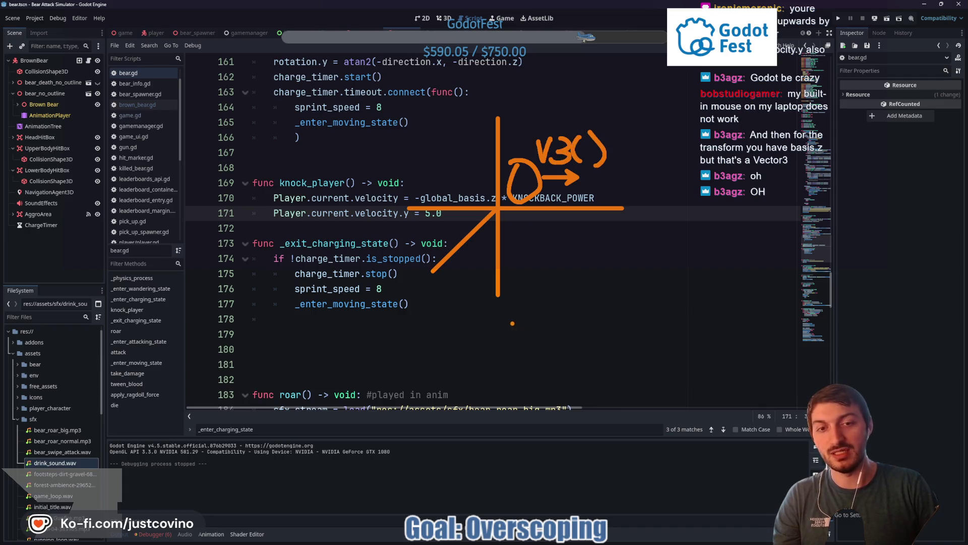
{"action": "mouse_move", "coordinate": [381, 329]}
{"action": "left_mouse_down"}
{"action": "mouse_move", "coordinate": [409, 326]}
{"action": "mouse_move", "coordinate": [423, 371]}
{"action": "left_mouse_up"}
{"action": "mouse_move", "coordinate": [492, 317]}
{"action": "left_mouse_down"}
{"action": "mouse_move", "coordinate": [471, 374]}
{"action": "mouse_move", "coordinate": [486, 383]}
{"action": "left_mouse_up"}
{"action": "mouse_move", "coordinate": [501, 341]}
{"action": "left_mouse_down"}
{"action": "mouse_move", "coordinate": [506, 357]}
{"action": "mouse_move", "coordinate": [519, 341]}
{"action": "left_mouse_up"}
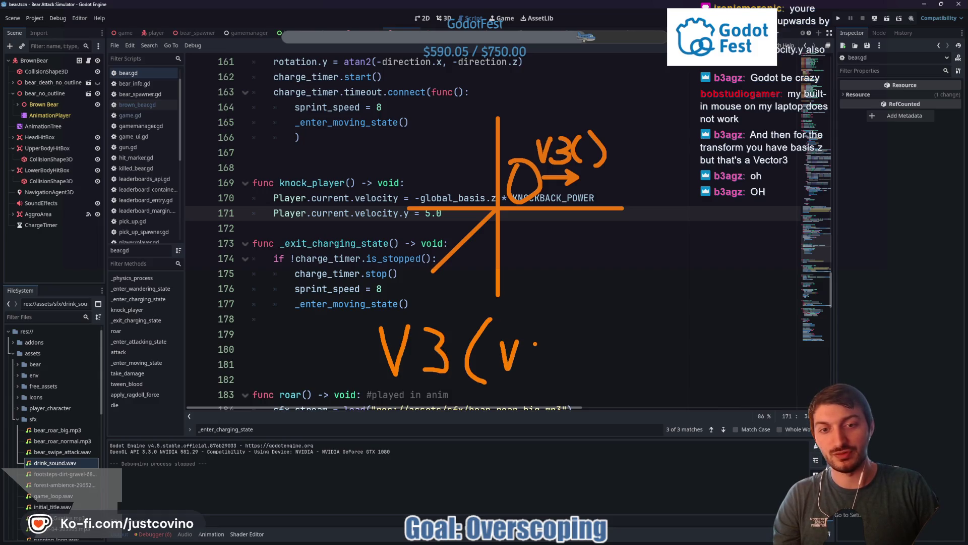
{"action": "left_click_drag", "start_coordinate": [584, 344], "coordinate": [614, 372]}
{"action": "left_click", "coordinate": [646, 377]}
{"action": "mouse_move", "coordinate": [692, 345]}
{"action": "left_mouse_down"}
{"action": "mouse_move", "coordinate": [706, 371]}
{"action": "mouse_move", "coordinate": [684, 376]}
{"action": "left_mouse_up"}
{"action": "left_click_drag", "start_coordinate": [722, 325], "coordinate": [722, 400]}
{"action": "mouse_move", "coordinate": [682, 287]}
{"action": "left_mouse_down"}
{"action": "mouse_move", "coordinate": [747, 288]}
{"action": "mouse_move", "coordinate": [802, 446]}
{"action": "mouse_move", "coordinate": [603, 273]}
{"action": "left_mouse_up"}
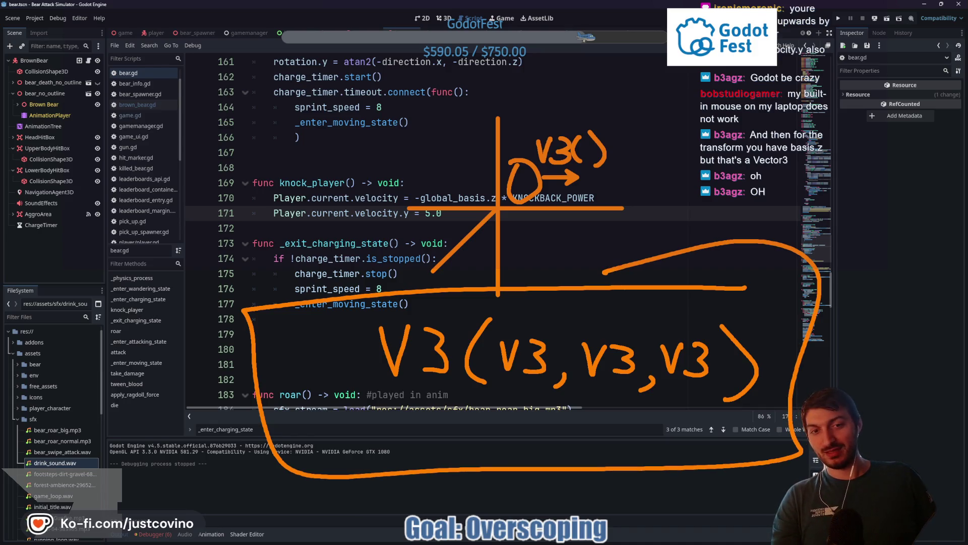
{"action": "key", "text": "Escape"}
{"action": "left_click", "coordinate": [382, 231]}
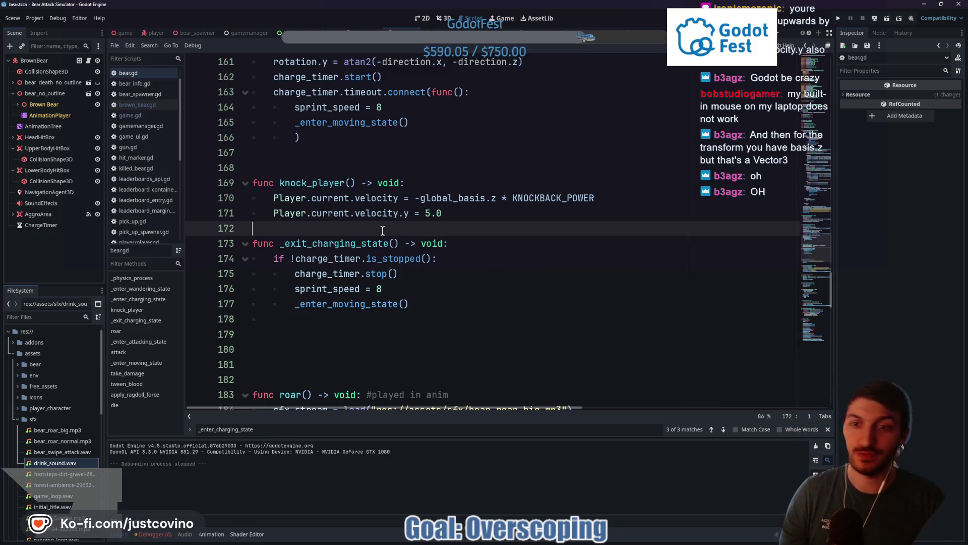
Step: Add a blank line after knock_player, save bear.gd, and select BrownBear in the 3D view
{"action": "key", "text": "Return"}
{"action": "key", "text": "ctrl+s"}
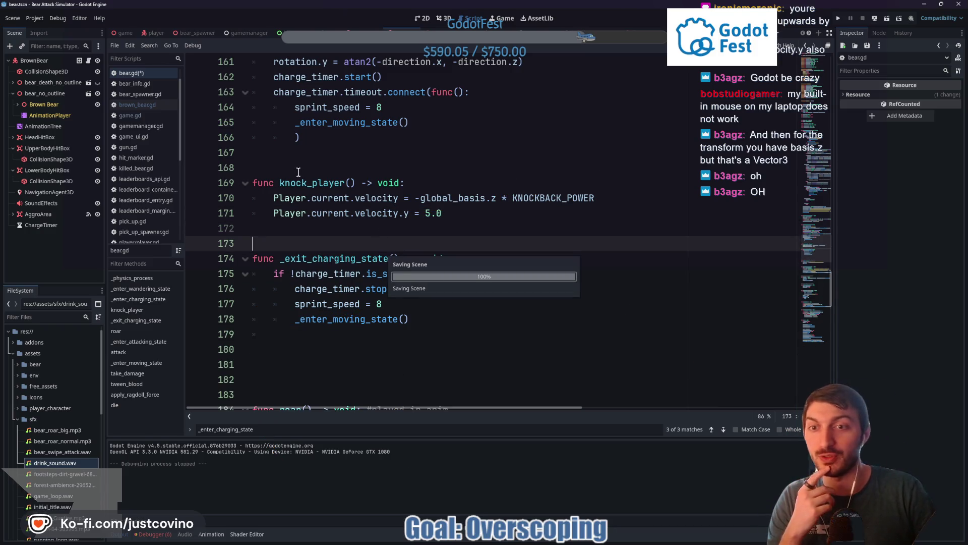
{"action": "scroll", "coordinate": [469, 218], "scroll_direction": "up", "scroll_amount": 1}
{"action": "scroll", "coordinate": [447, 221], "scroll_direction": "up", "scroll_amount": 2}
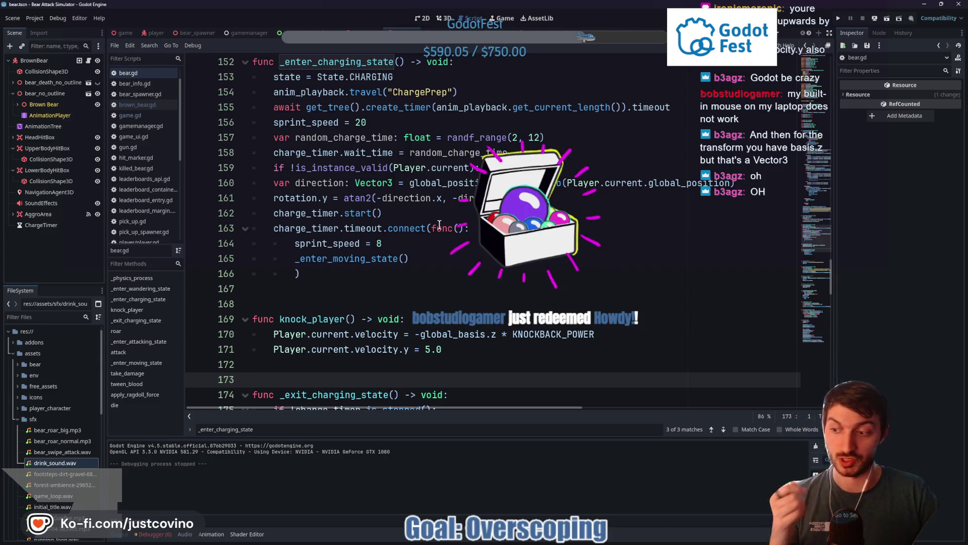
{"action": "scroll", "coordinate": [438, 229], "scroll_direction": "up", "scroll_amount": 2}
{"action": "scroll", "coordinate": [434, 236], "scroll_direction": "up", "scroll_amount": 2}
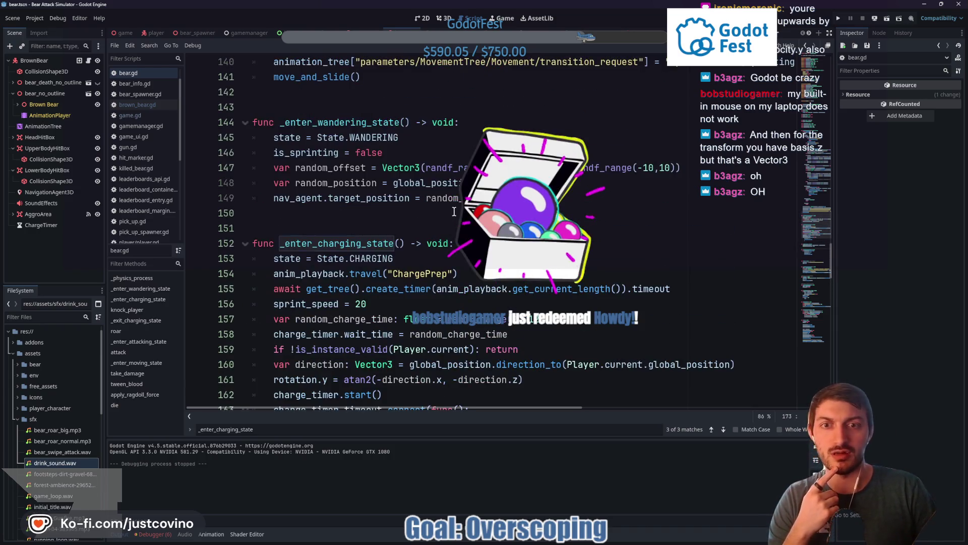
{"action": "scroll", "coordinate": [437, 238], "scroll_direction": "down", "scroll_amount": 8}
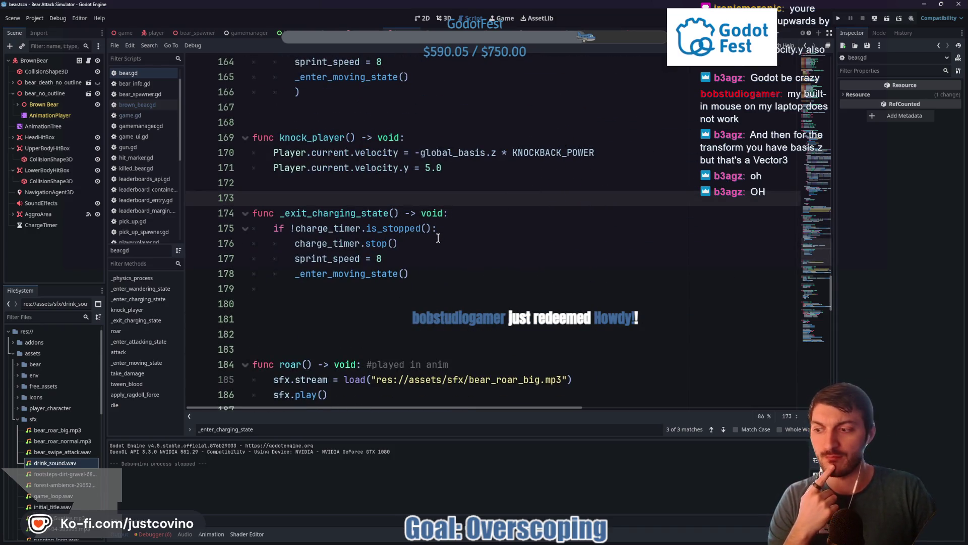
{"action": "scroll", "coordinate": [438, 237], "scroll_direction": "up", "scroll_amount": 6}
{"action": "scroll", "coordinate": [437, 234], "scroll_direction": "down", "scroll_amount": 4}
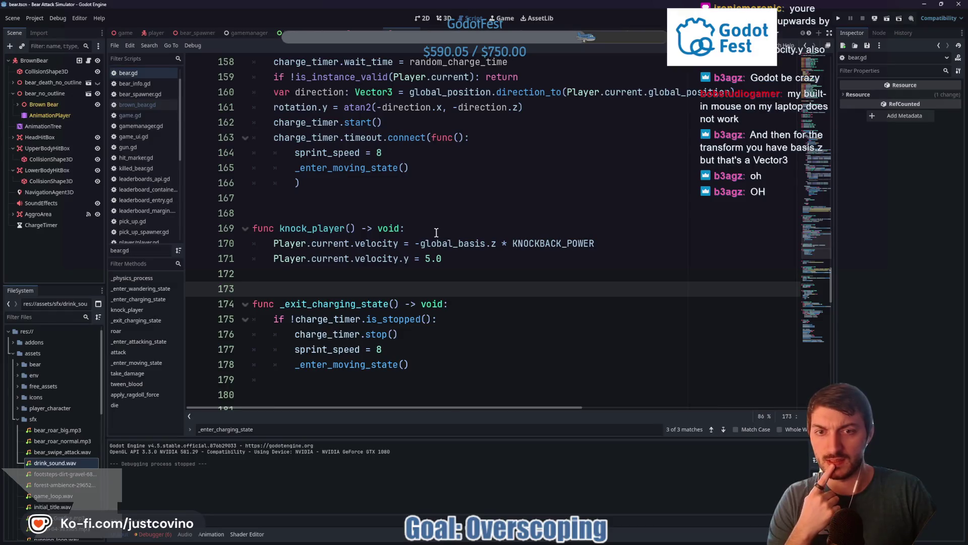
{"action": "left_click", "coordinate": [447, 259]}
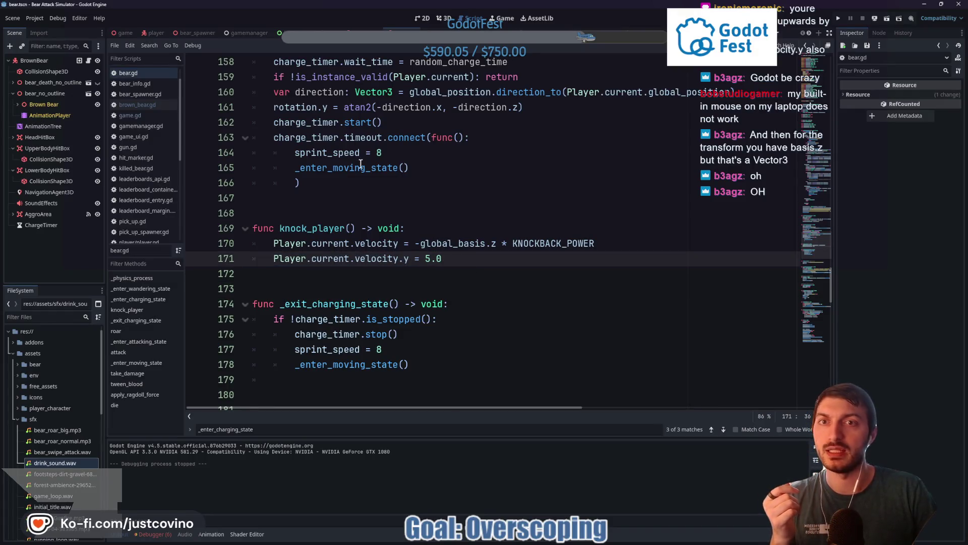
{"action": "left_click", "coordinate": [439, 19]}
{"action": "left_click", "coordinate": [34, 60]}
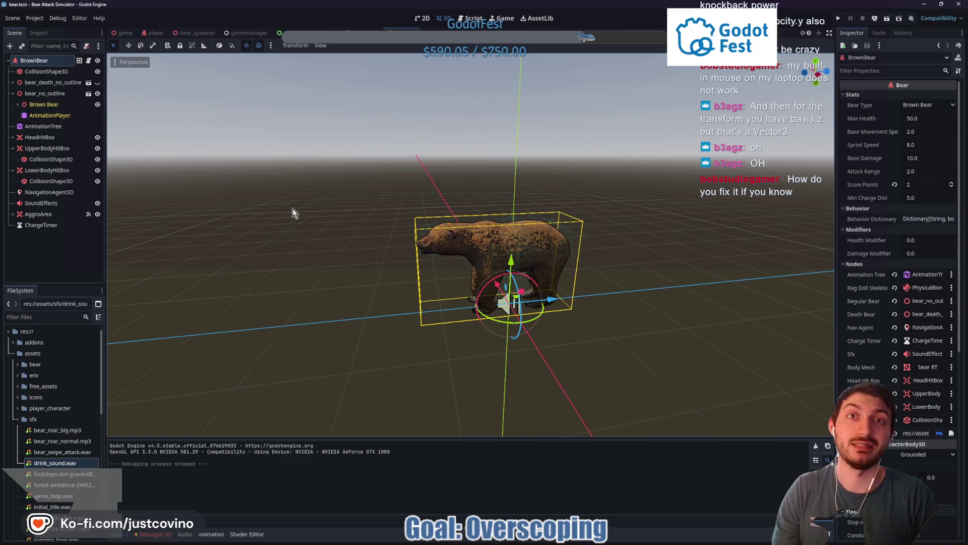
Step: Add an Area3D node under BrownBear and rename it ChargeArea
{"action": "key", "text": "ctrl+a"}
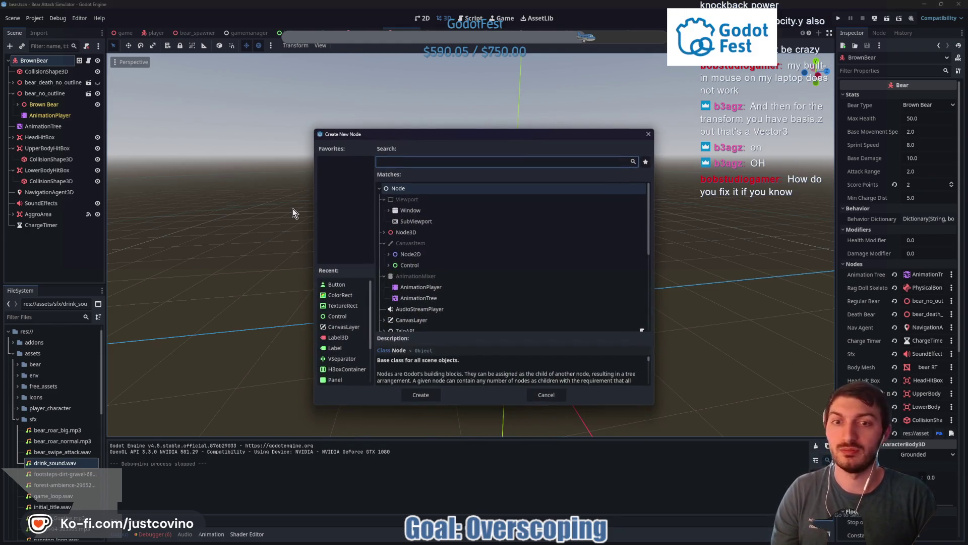
{"action": "type", "text": "area3d"}
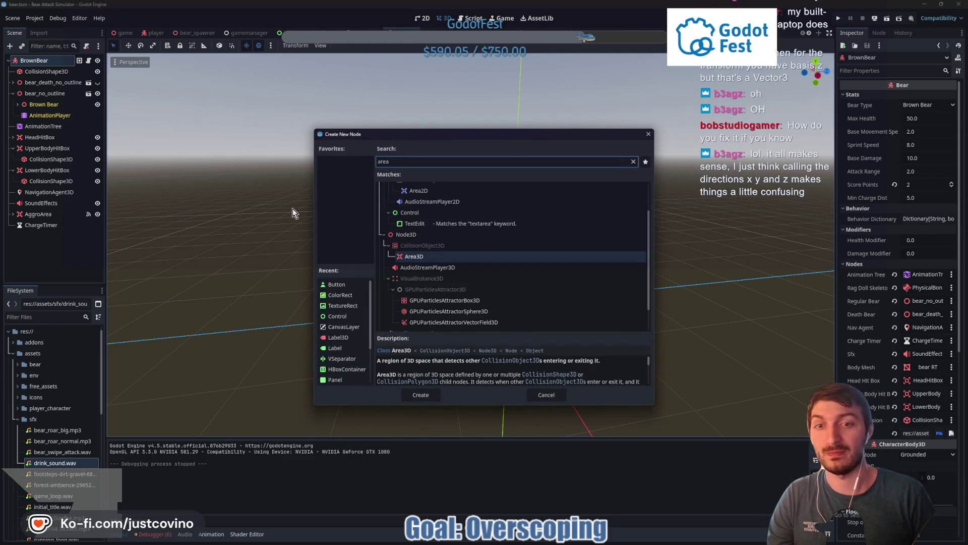
{"action": "key", "text": "Return"}
{"action": "double_click", "coordinate": [43, 232]}
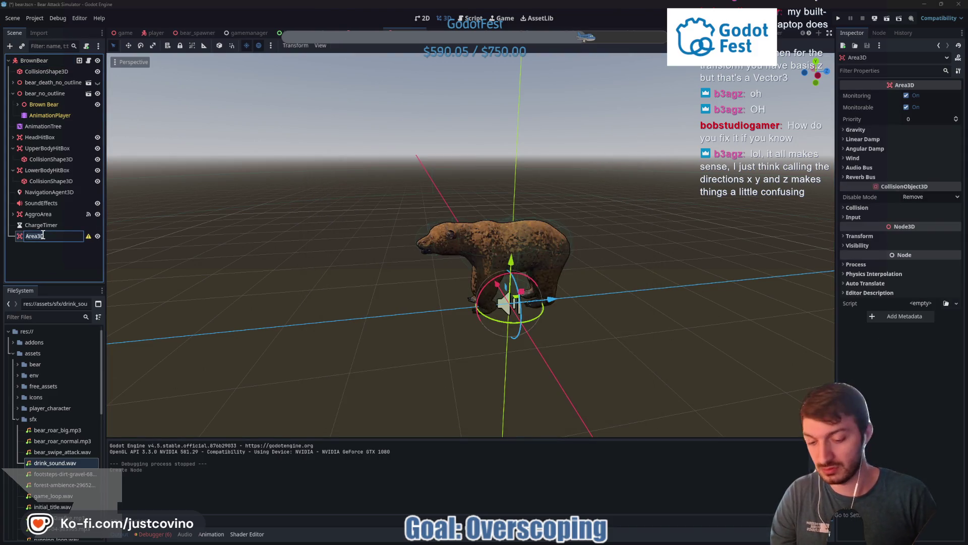
{"action": "type", "text": "ChargeArea"}
{"action": "key", "text": "Return"}
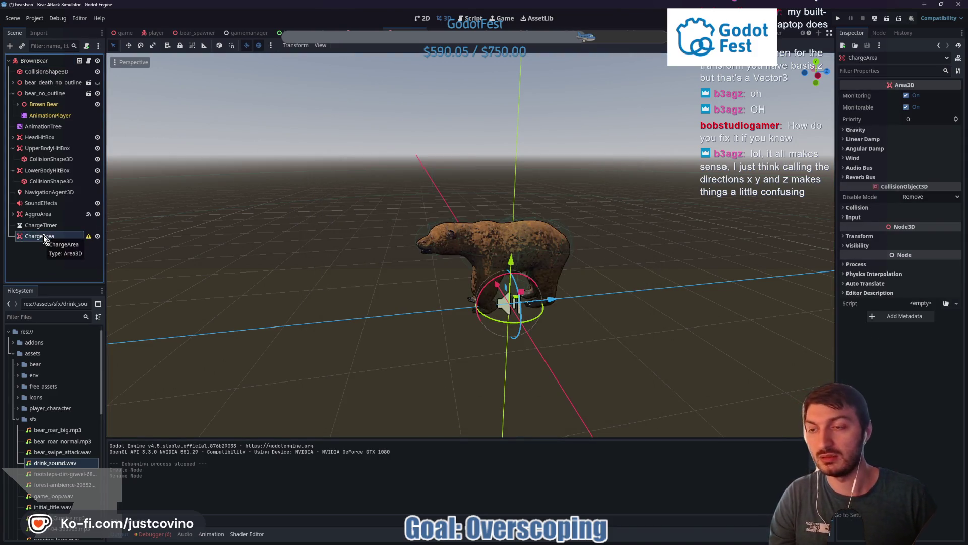
{"action": "key", "text": "ctrl+a"}
Step: Add a CollisionShape3D under ChargeArea and give it a BoxShape3D
{"action": "type", "text": "collisionshape3d"}
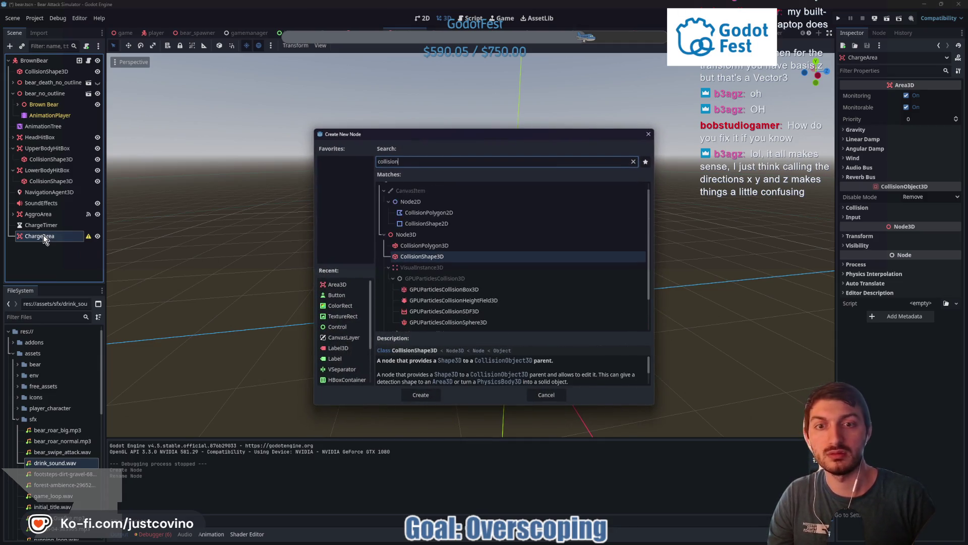
{"action": "key", "text": "Return"}
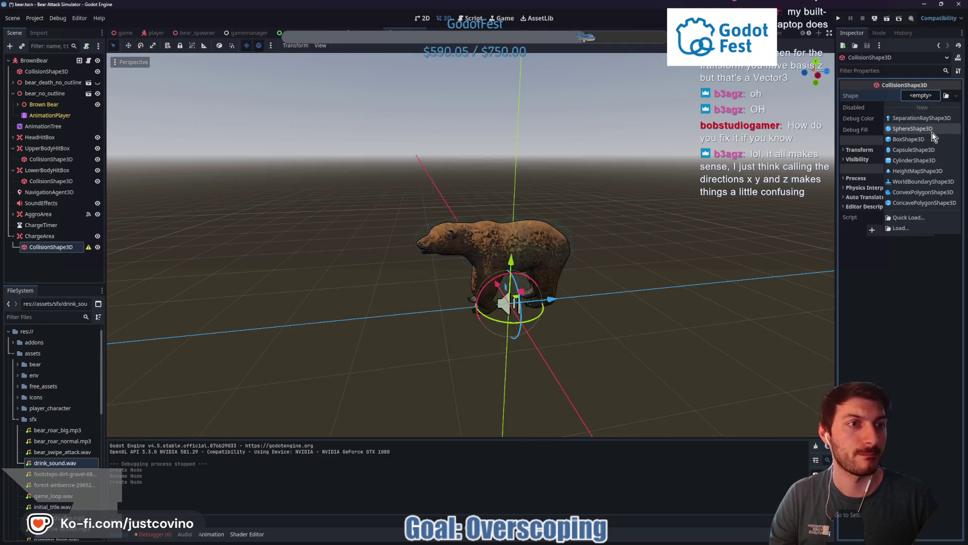
{"action": "left_click", "coordinate": [913, 139]}
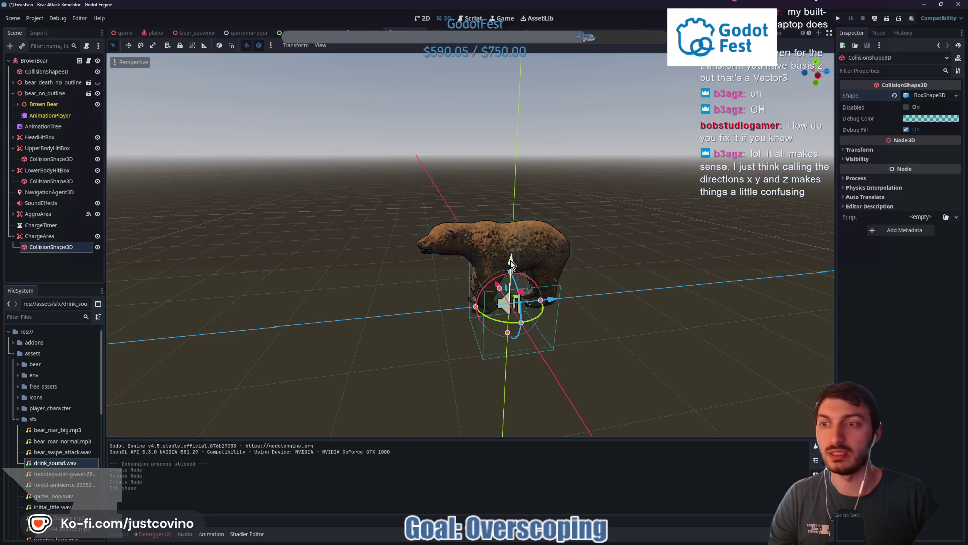
Step: Move the box up and forward to the bear's head, then save the scene
{"action": "left_click_drag", "start_coordinate": [511, 263], "coordinate": [504, 204]}
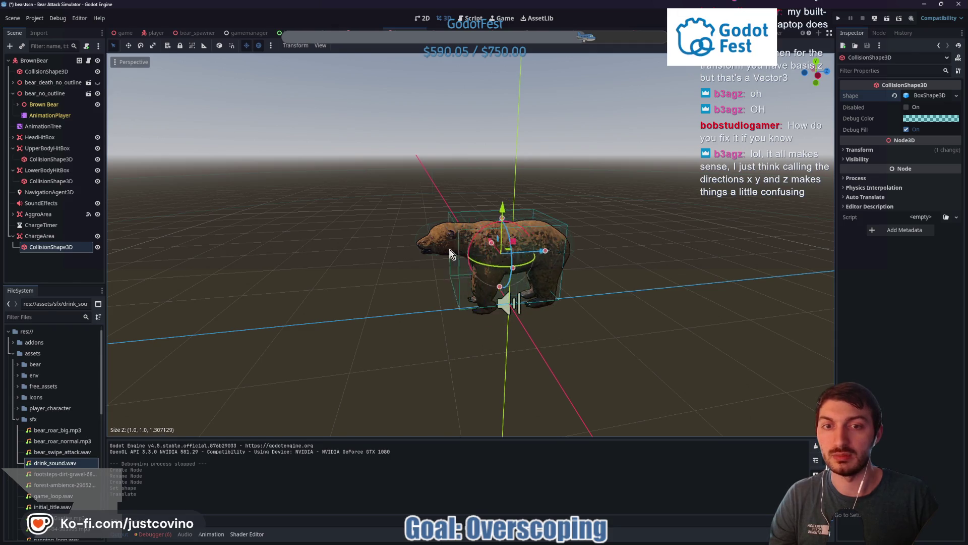
{"action": "mouse_move", "coordinate": [552, 252]}
{"action": "left_mouse_down"}
{"action": "mouse_move", "coordinate": [487, 254]}
{"action": "mouse_move", "coordinate": [497, 255]}
{"action": "left_mouse_up"}
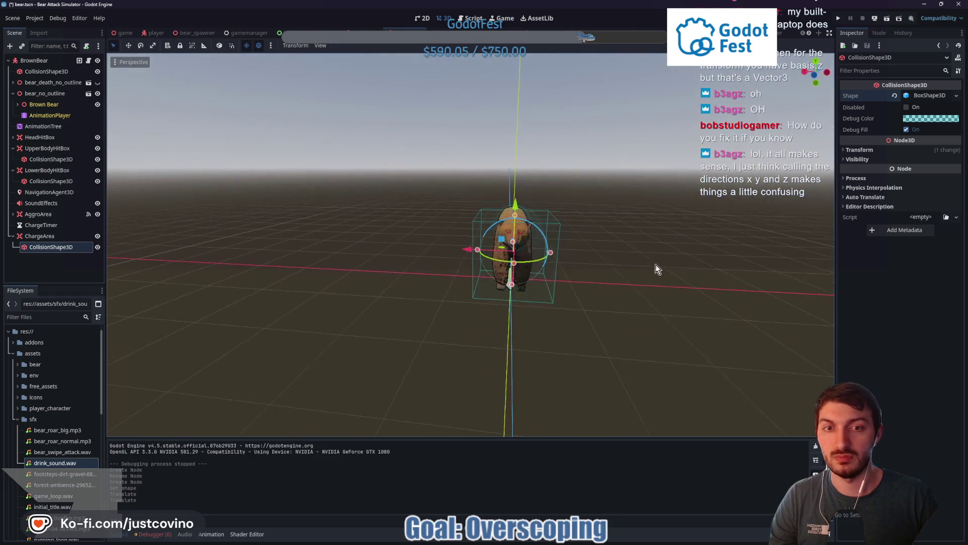
{"action": "left_click_drag", "start_coordinate": [513, 206], "coordinate": [513, 185]}
{"action": "mouse_move", "coordinate": [513, 186]}
{"action": "left_mouse_down"}
{"action": "mouse_move", "coordinate": [670, 253]}
{"action": "mouse_move", "coordinate": [566, 248]}
{"action": "mouse_move", "coordinate": [482, 263]}
{"action": "mouse_move", "coordinate": [486, 239]}
{"action": "mouse_move", "coordinate": [466, 241]}
{"action": "mouse_move", "coordinate": [501, 267]}
{"action": "left_mouse_up"}
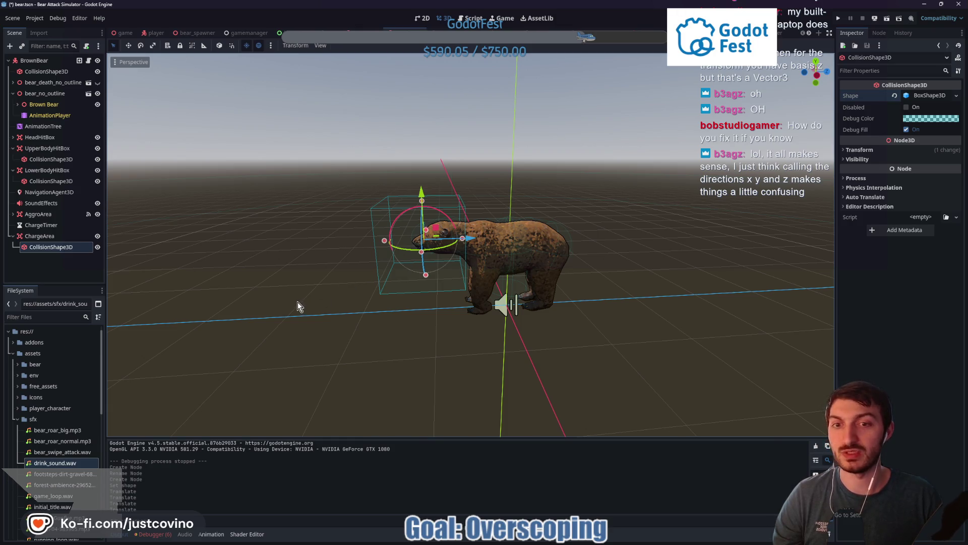
{"action": "left_click_drag", "start_coordinate": [298, 302], "coordinate": [378, 306]}
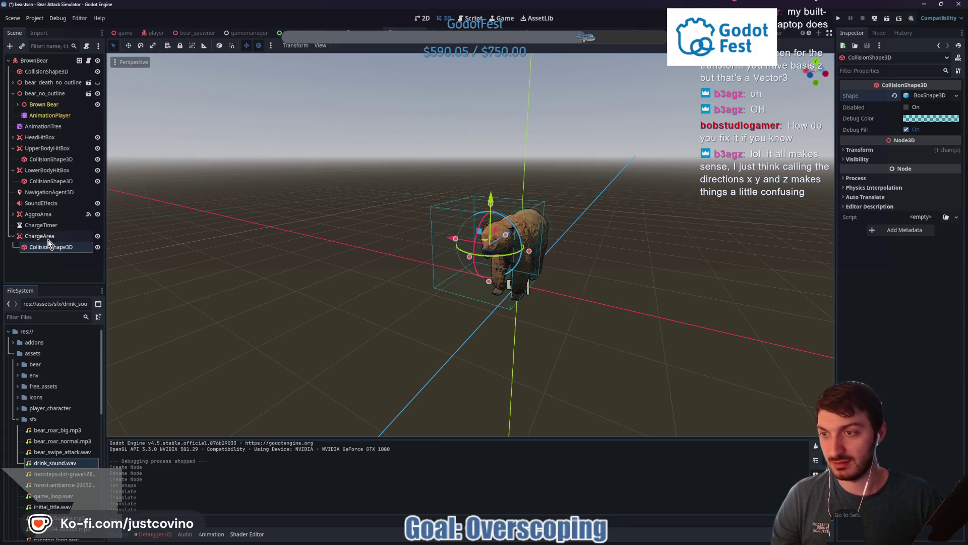
{"action": "key", "text": "ctrl+s"}
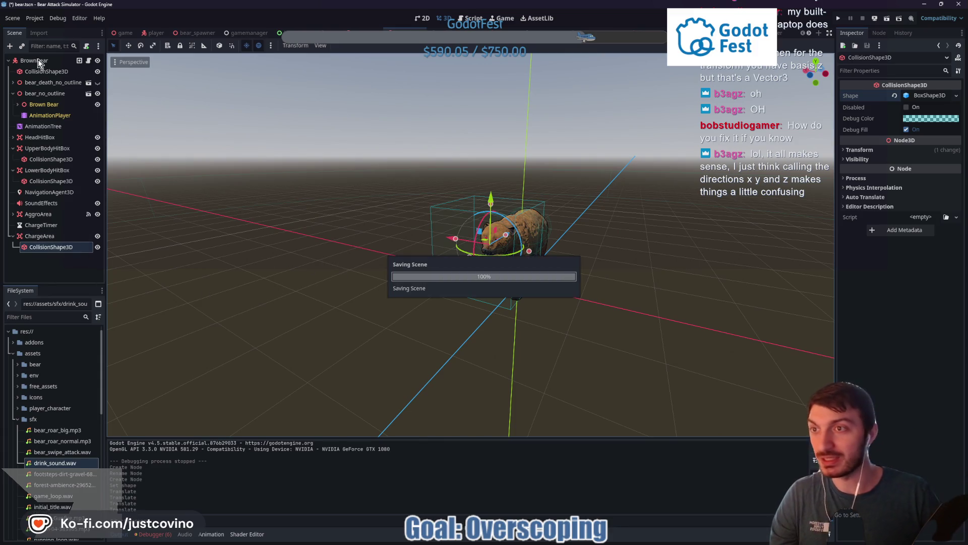
Step: Open the parent bear.gd from BrownBear's script and place the caret after the body_collision export
{"action": "left_click", "coordinate": [69, 62]}
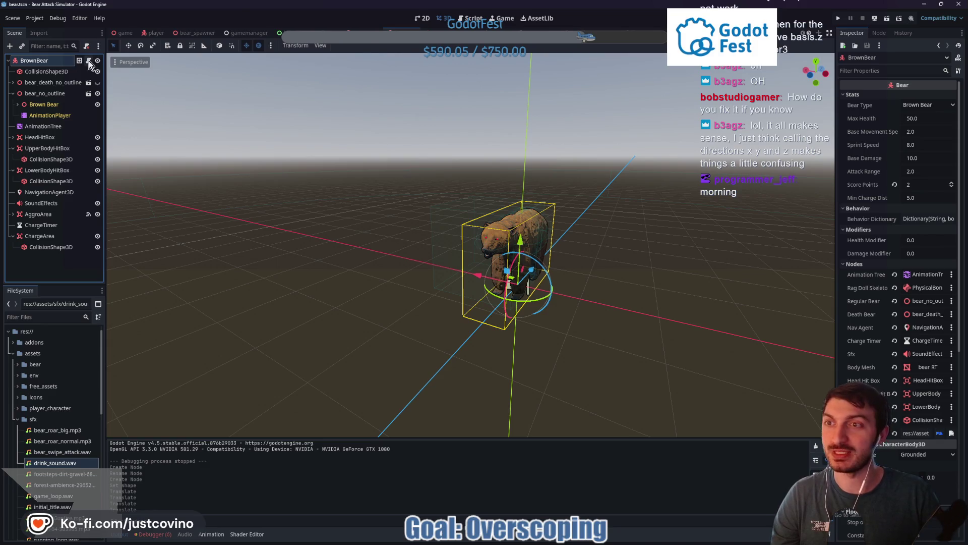
{"action": "left_click", "coordinate": [88, 60]}
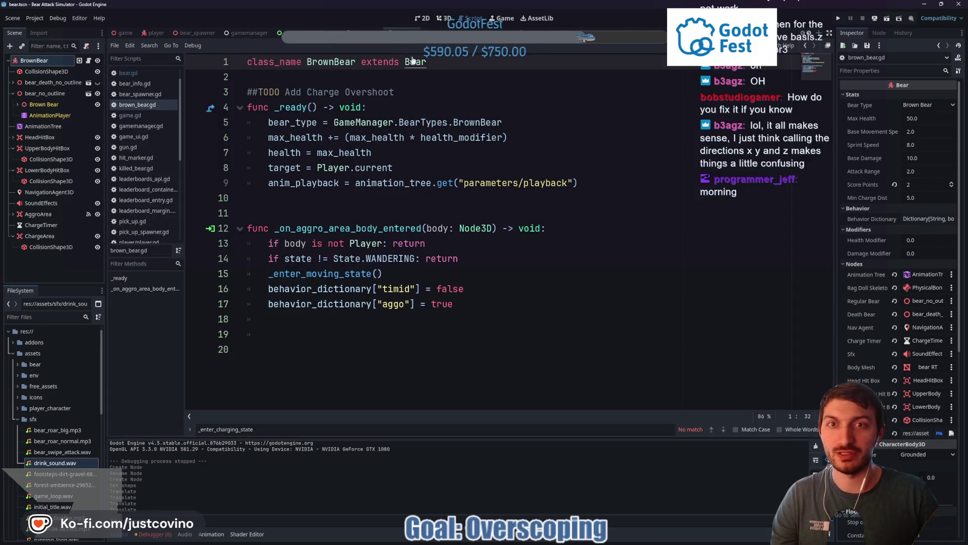
{"action": "left_click", "coordinate": [414, 62], "text": "ctrl"}
{"action": "scroll", "coordinate": [454, 241], "scroll_direction": "up", "scroll_amount": 10}
{"action": "scroll", "coordinate": [454, 241], "scroll_direction": "up", "scroll_amount": 20}
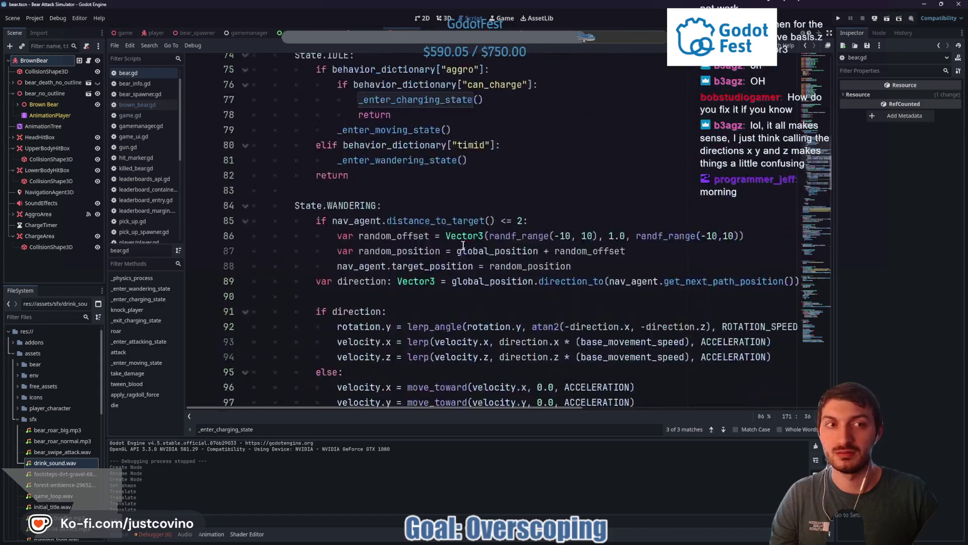
{"action": "scroll", "coordinate": [460, 245], "scroll_direction": "up", "scroll_amount": 11}
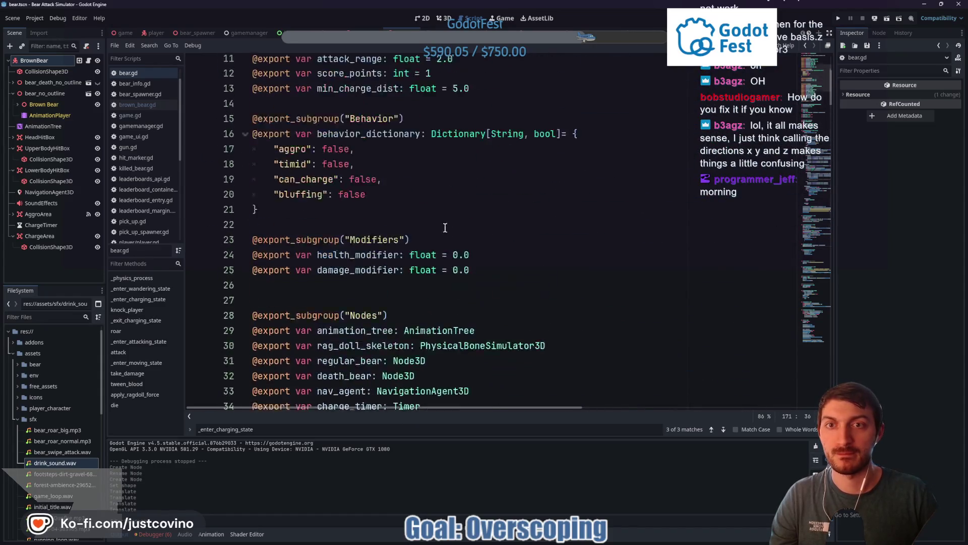
{"action": "left_click", "coordinate": [137, 105]}
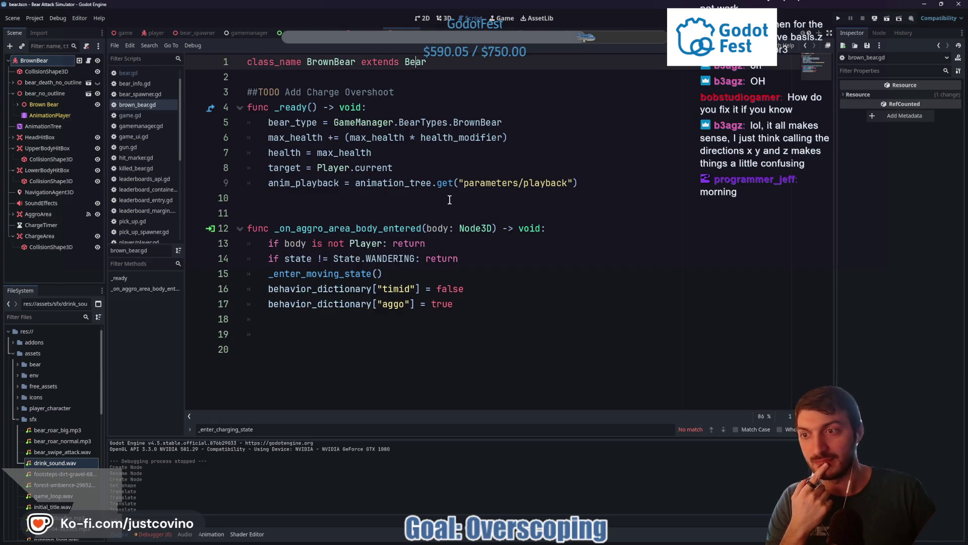
{"action": "left_click", "coordinate": [417, 64], "text": "ctrl"}
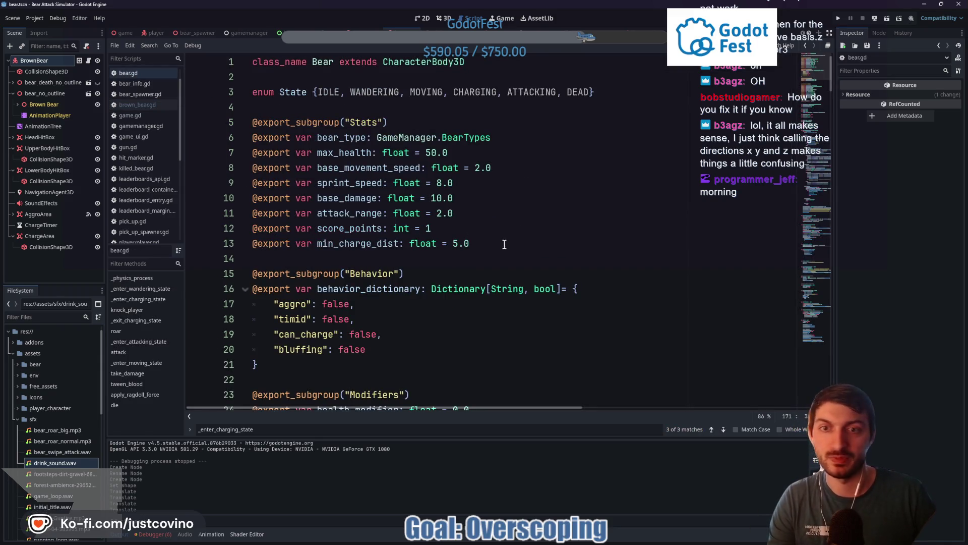
{"action": "scroll", "coordinate": [495, 237], "scroll_direction": "down", "scroll_amount": 10}
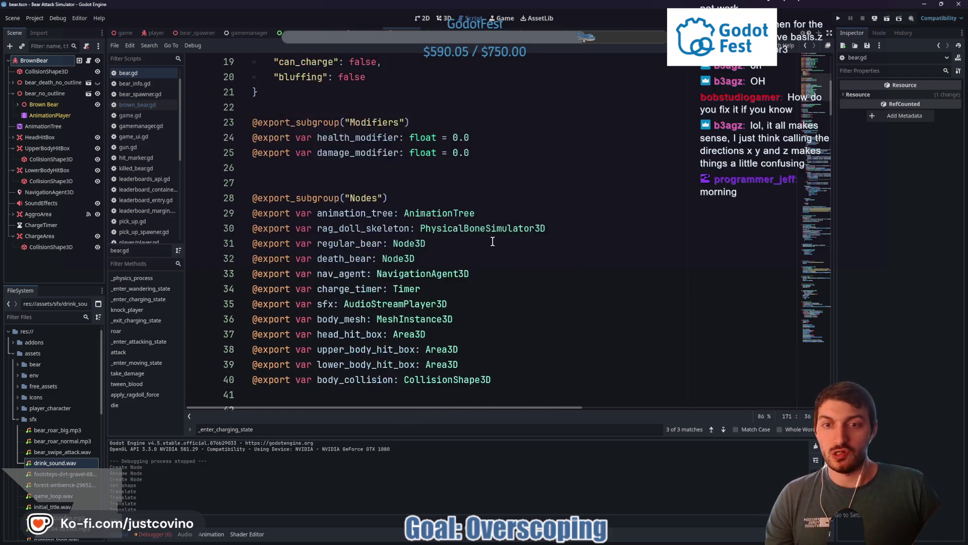
{"action": "left_click", "coordinate": [513, 201]}
{"action": "key", "text": "Return"}
{"action": "type", "text": "@export "}
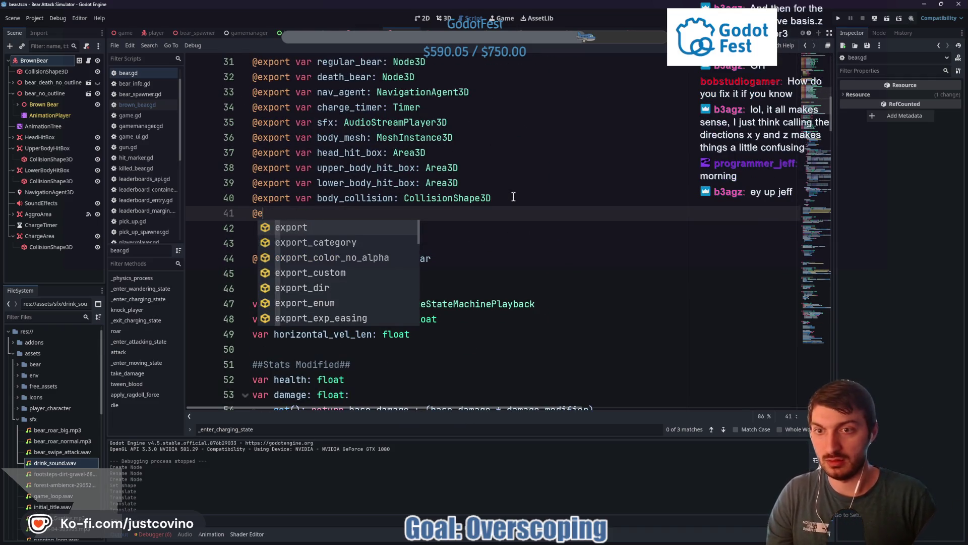
{"action": "type", "text": "var charge_area: "}
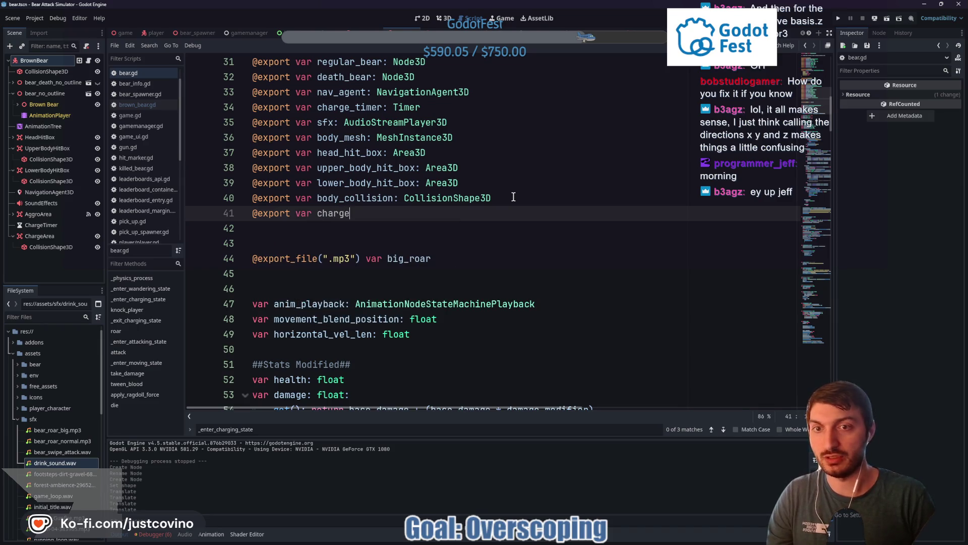
{"action": "type", "text": "Area"}
{"action": "key", "text": "Return"}
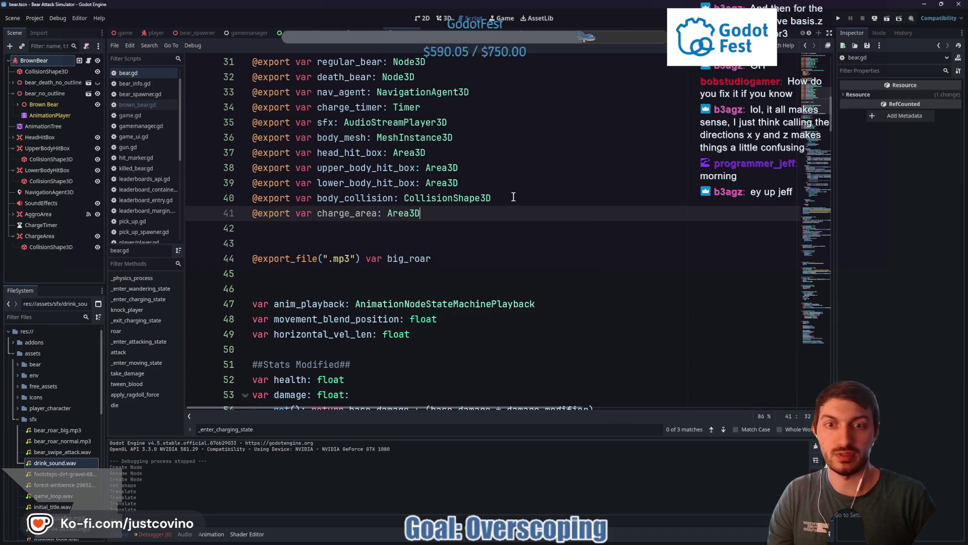
{"action": "left_click", "coordinate": [392, 226]}
{"action": "key", "text": "ctrl+s"}
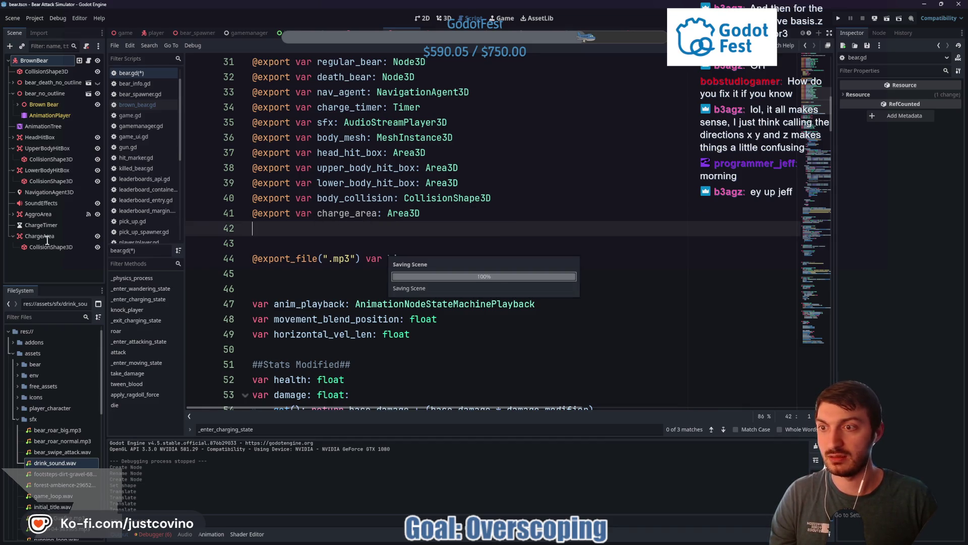
Step: Take ChargeArea off collision layer 1, set its mask to layer 2, and disable Monitoring
{"action": "left_click", "coordinate": [42, 237]}
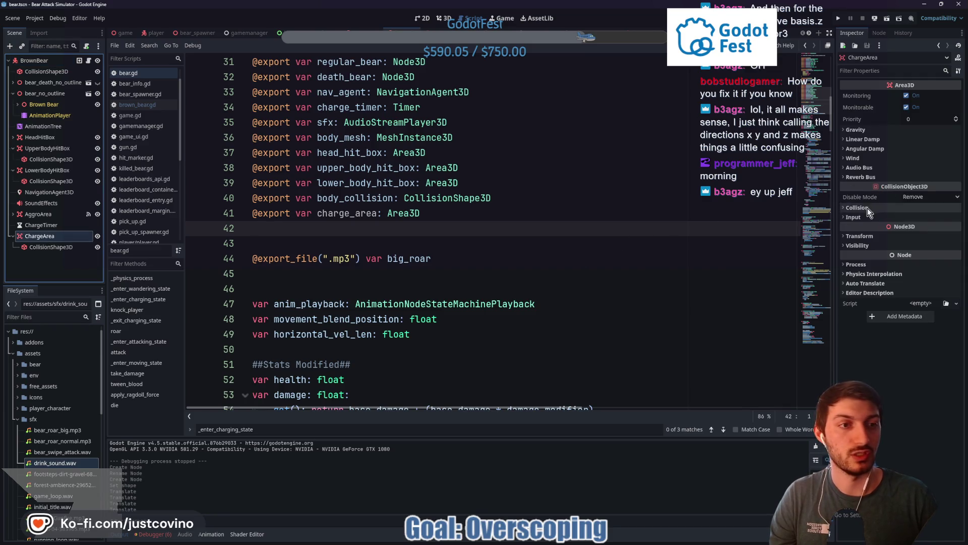
{"action": "left_click", "coordinate": [868, 208]}
{"action": "left_click", "coordinate": [851, 231]}
{"action": "left_click", "coordinate": [858, 268]}
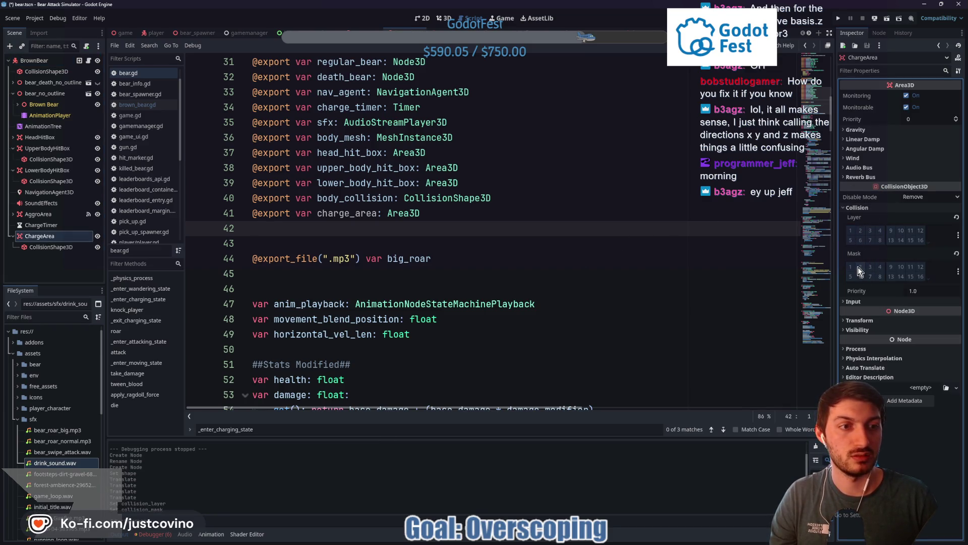
{"action": "left_click", "coordinate": [861, 267]}
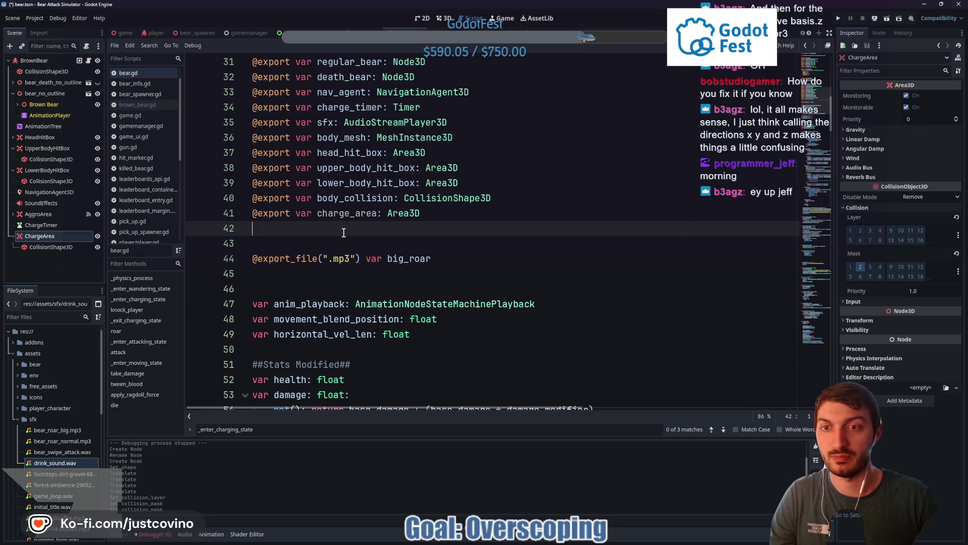
{"action": "key", "text": "ctrl+s"}
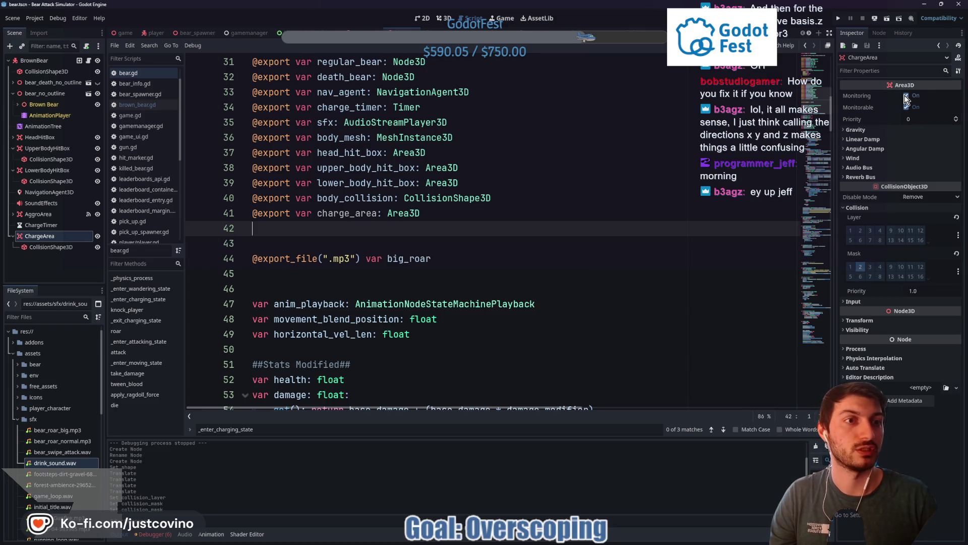
{"action": "left_click", "coordinate": [907, 96]}
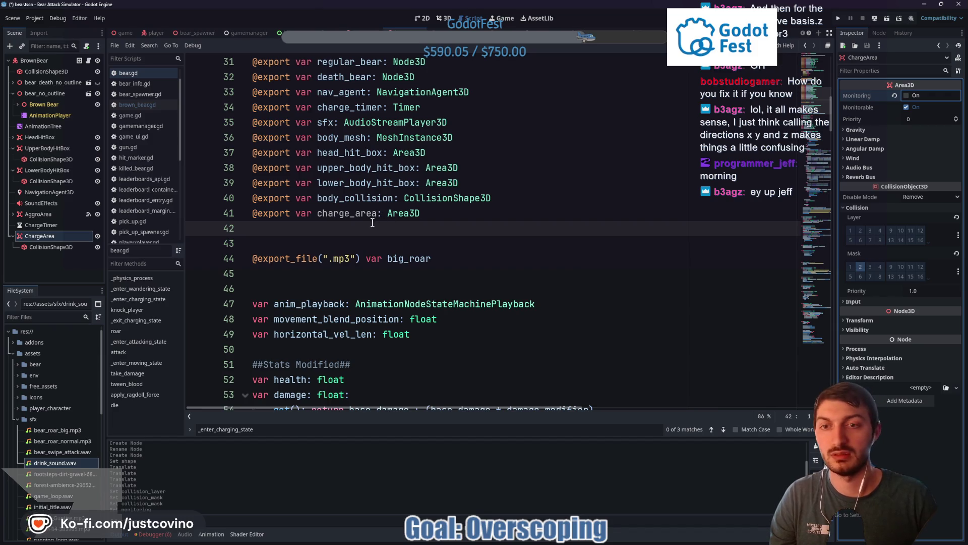
{"action": "left_click", "coordinate": [340, 222]}
{"action": "key", "text": "ctrl+s"}
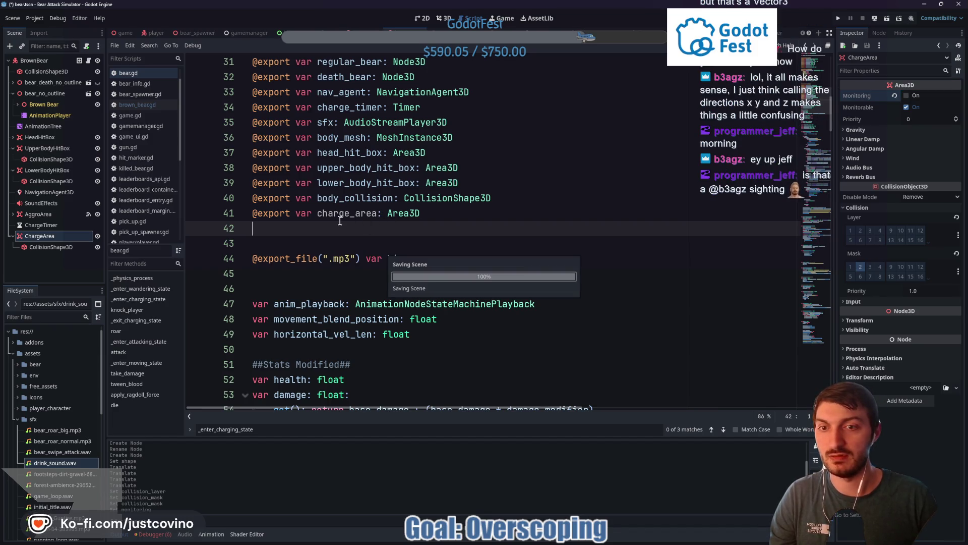
{"action": "scroll", "coordinate": [338, 222], "scroll_direction": "down", "scroll_amount": 20}
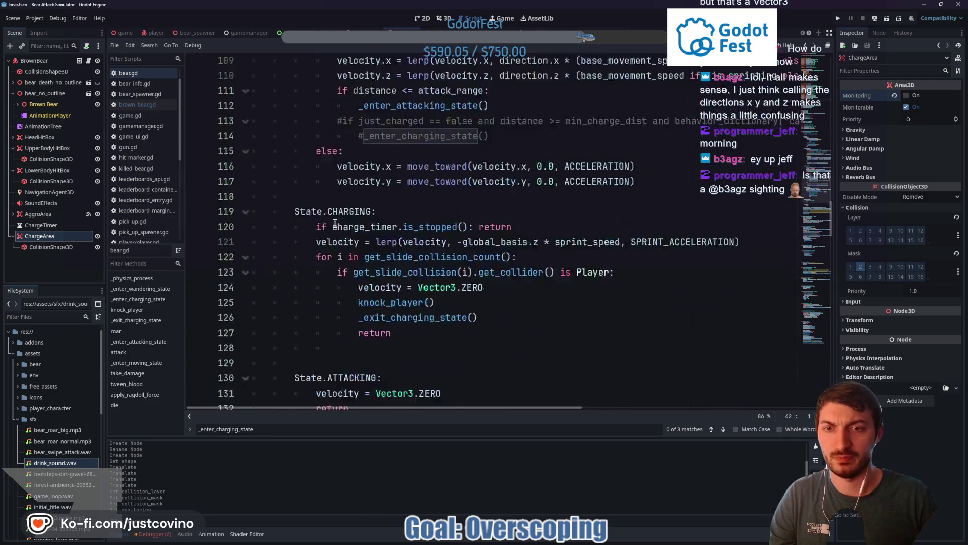
{"action": "scroll", "coordinate": [335, 222], "scroll_direction": "down", "scroll_amount": 18}
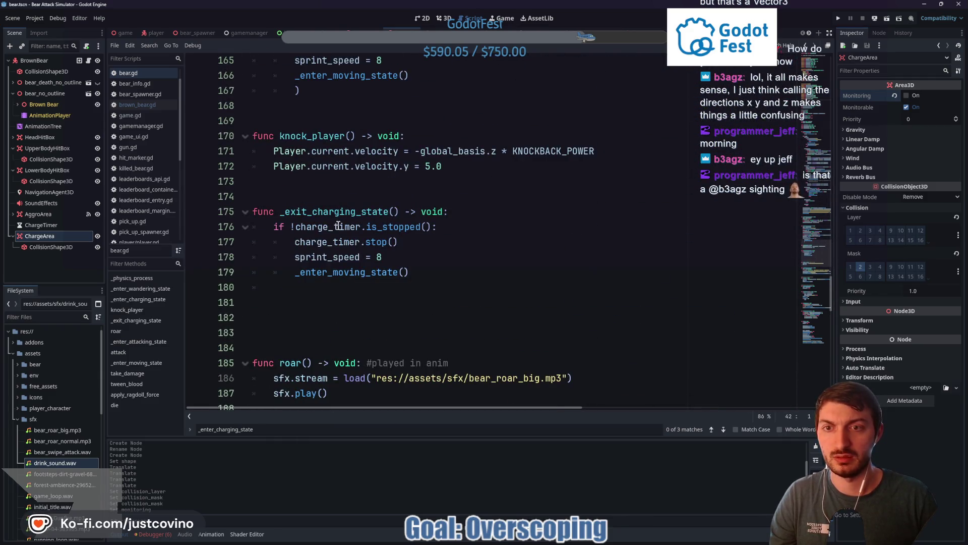
{"action": "left_click", "coordinate": [449, 272]}
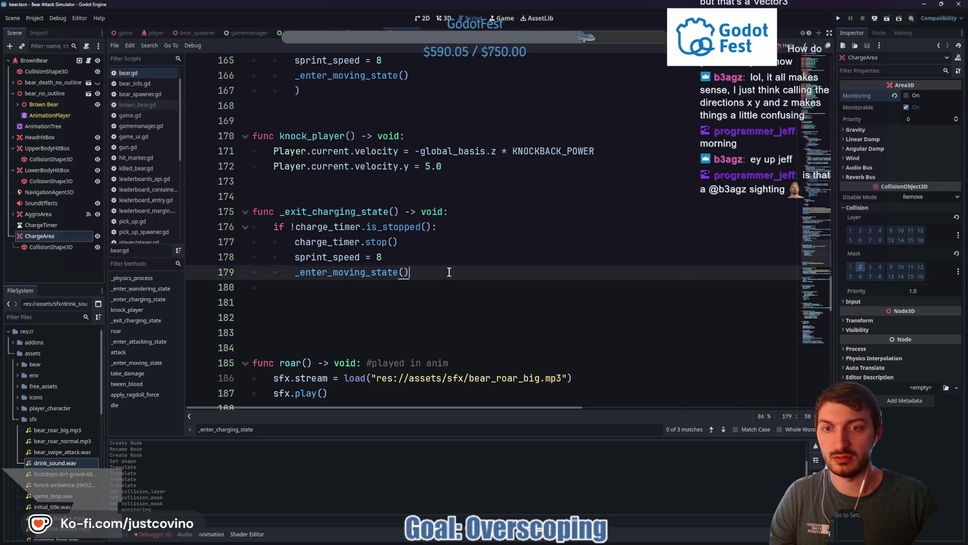
{"action": "left_click", "coordinate": [446, 227]}
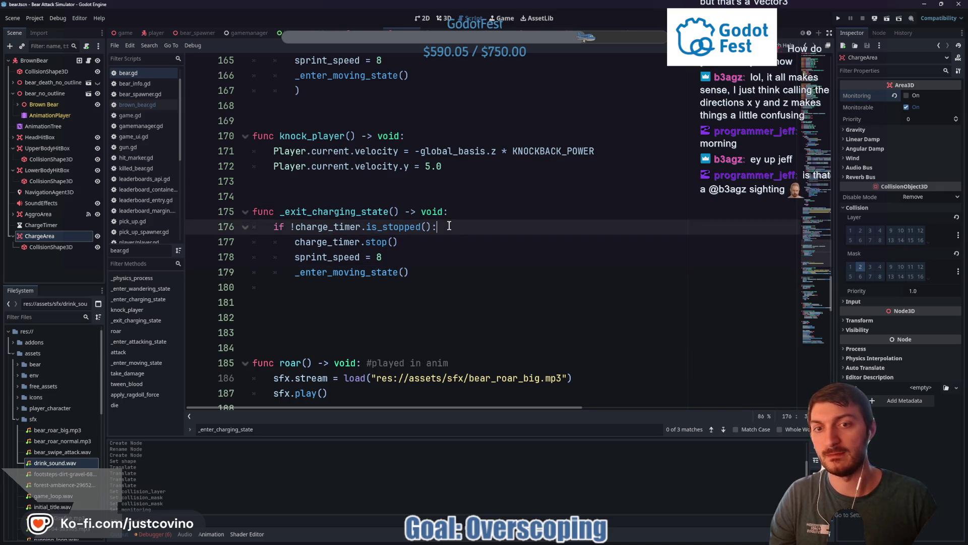
{"action": "left_click", "coordinate": [438, 275]}
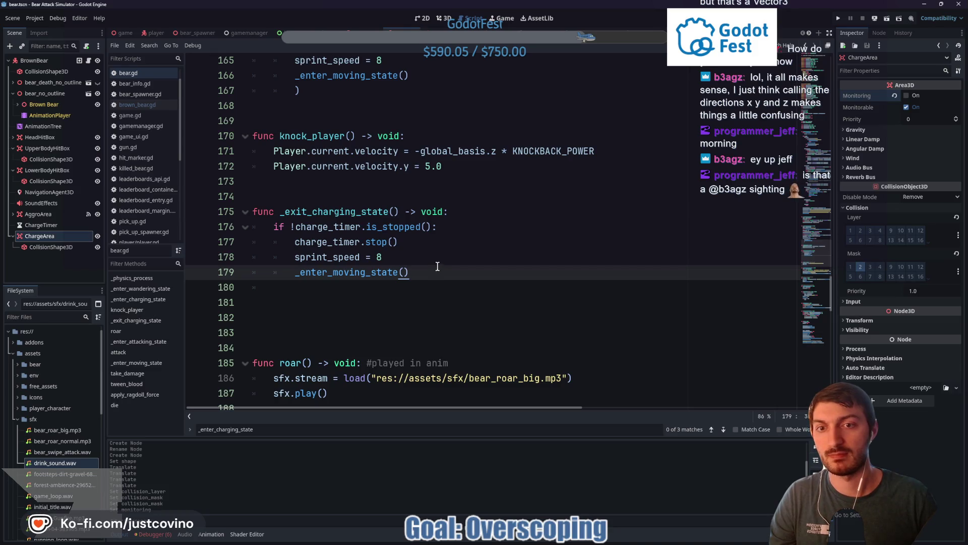
{"action": "scroll", "coordinate": [435, 263], "scroll_direction": "up", "scroll_amount": 4}
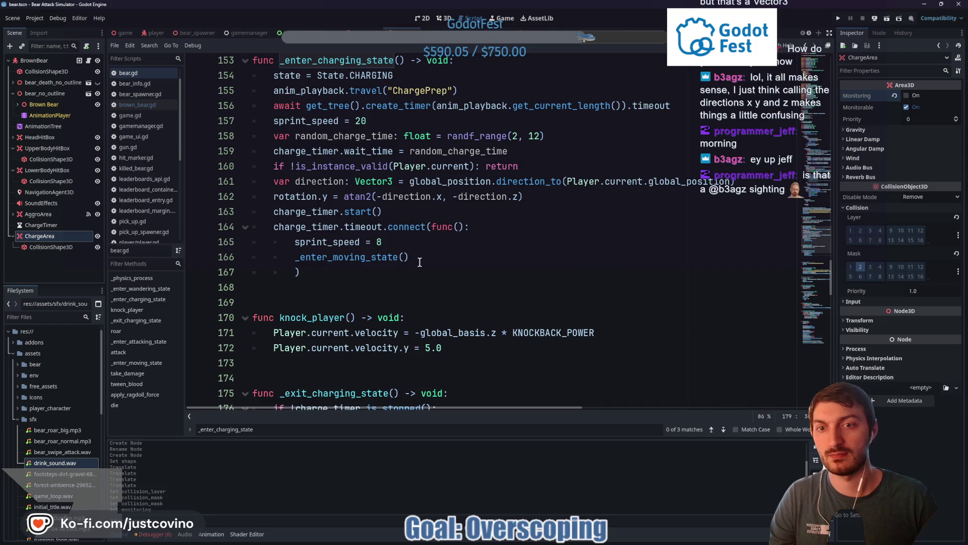
{"action": "scroll", "coordinate": [420, 262], "scroll_direction": "down", "scroll_amount": 4}
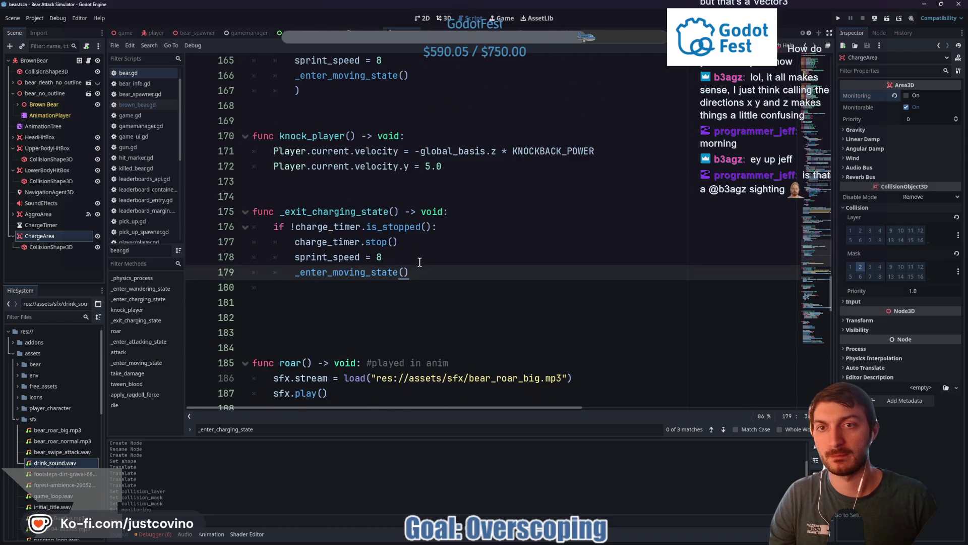
{"action": "scroll", "coordinate": [417, 262], "scroll_direction": "up", "scroll_amount": 3}
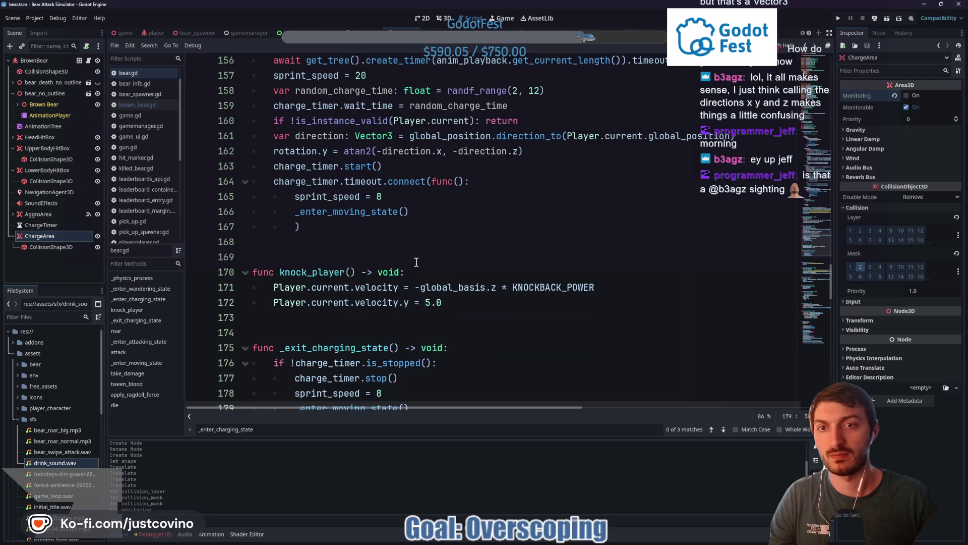
{"action": "scroll", "coordinate": [418, 262], "scroll_direction": "down", "scroll_amount": 2}
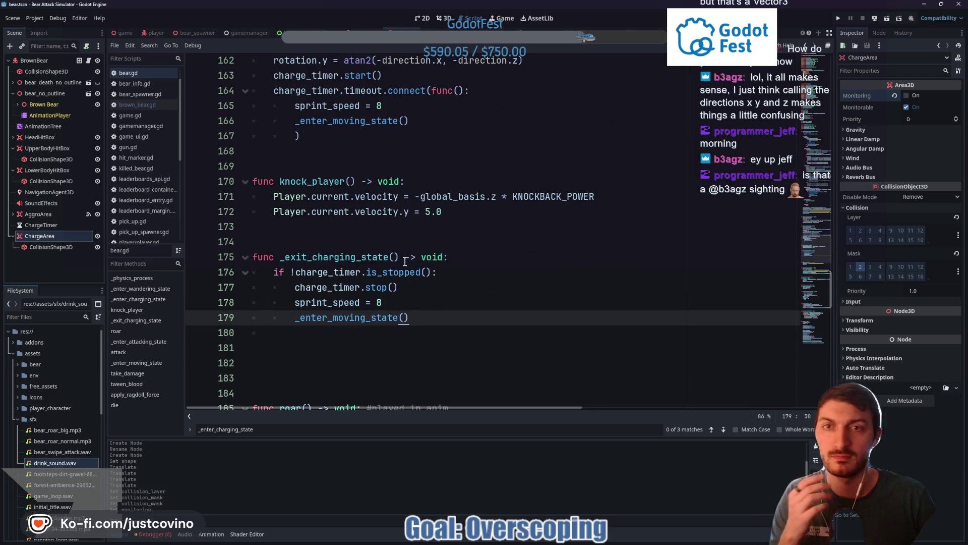
{"action": "scroll", "coordinate": [403, 260], "scroll_direction": "up", "scroll_amount": 1}
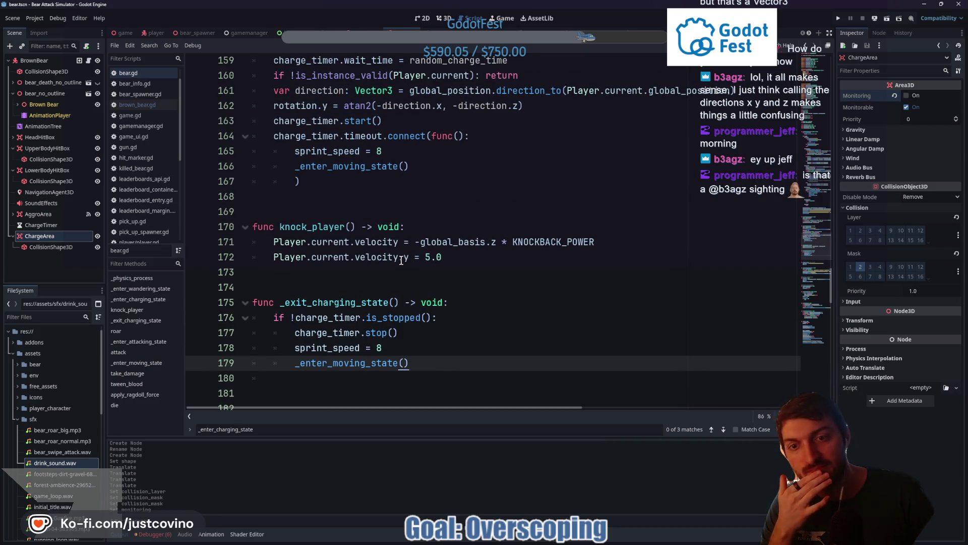
{"action": "left_click_drag", "start_coordinate": [421, 166], "coordinate": [285, 151]}
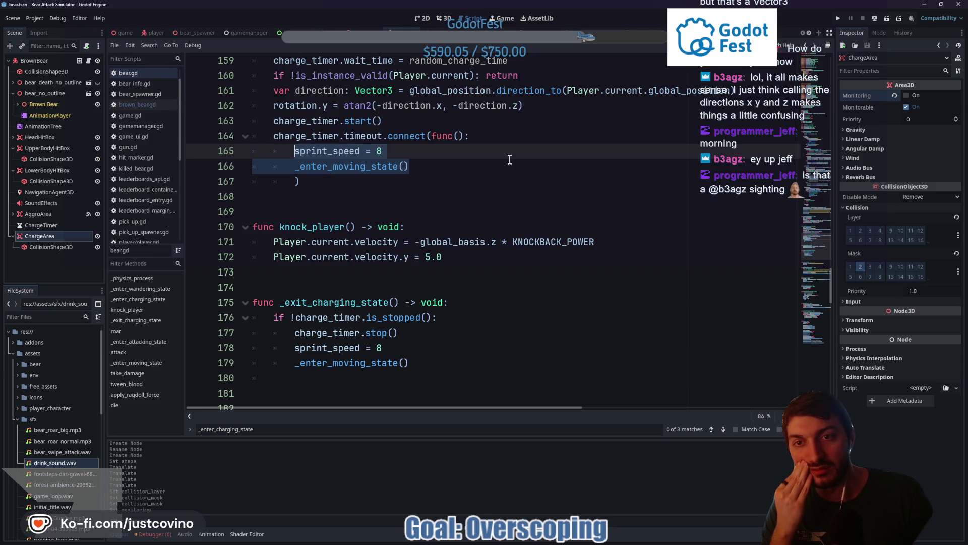
Step: Replace the charge timer's inline timeout lambda with connect(_exit_charging_state)
{"action": "type", "text": "_ex"}
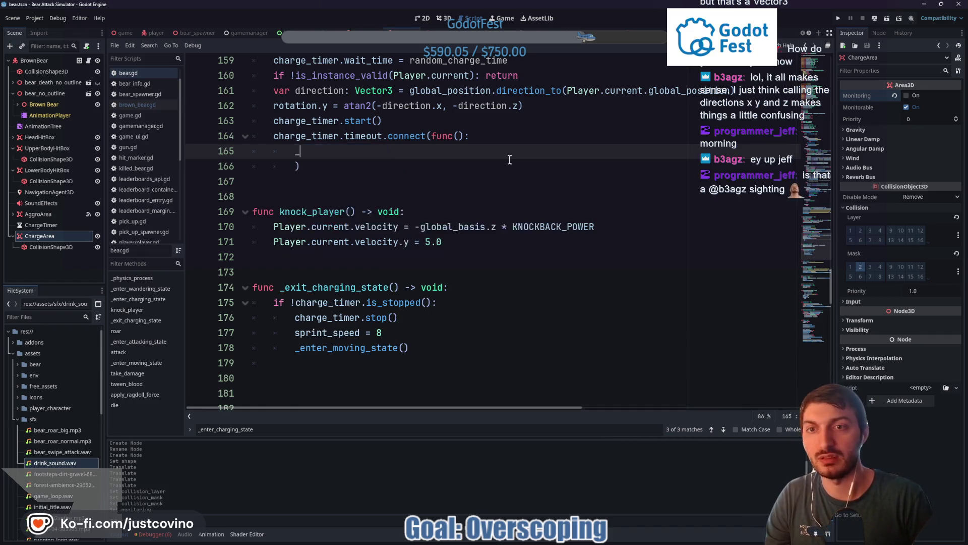
{"action": "key", "text": "Return"}
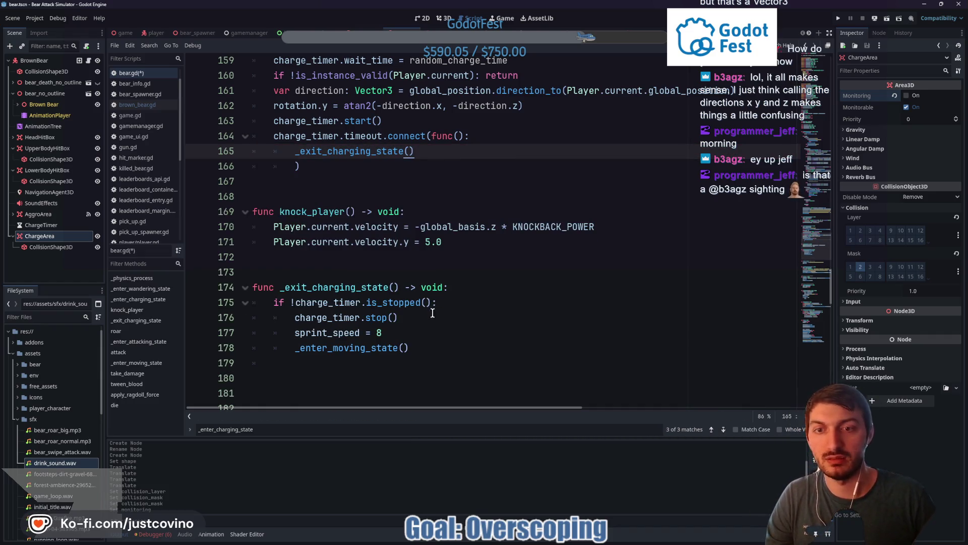
{"action": "mouse_move", "coordinate": [334, 172]}
{"action": "left_mouse_down"}
{"action": "mouse_move", "coordinate": [298, 151]}
{"action": "mouse_move", "coordinate": [432, 131]}
{"action": "left_mouse_up"}
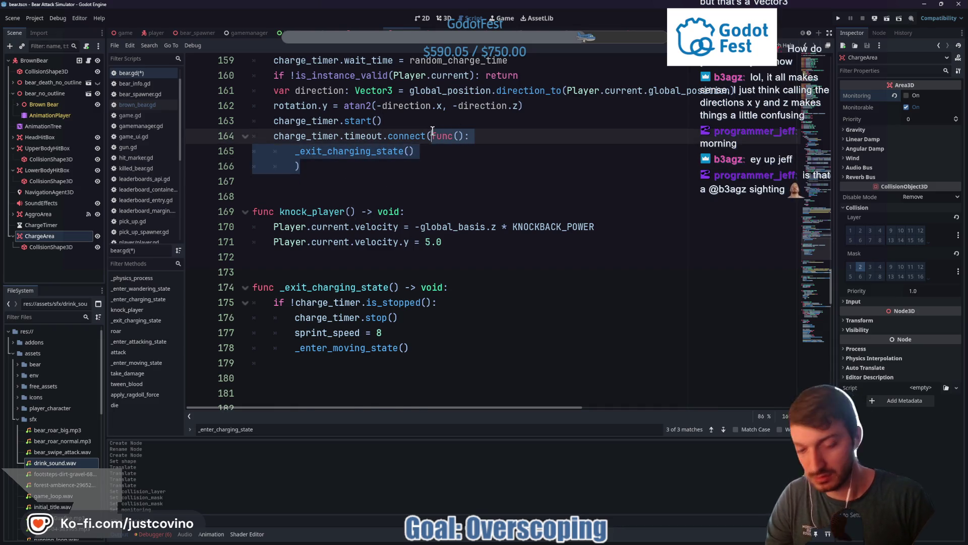
{"action": "key", "text": "BackSpace"}
{"action": "type", "text": "_exit"}
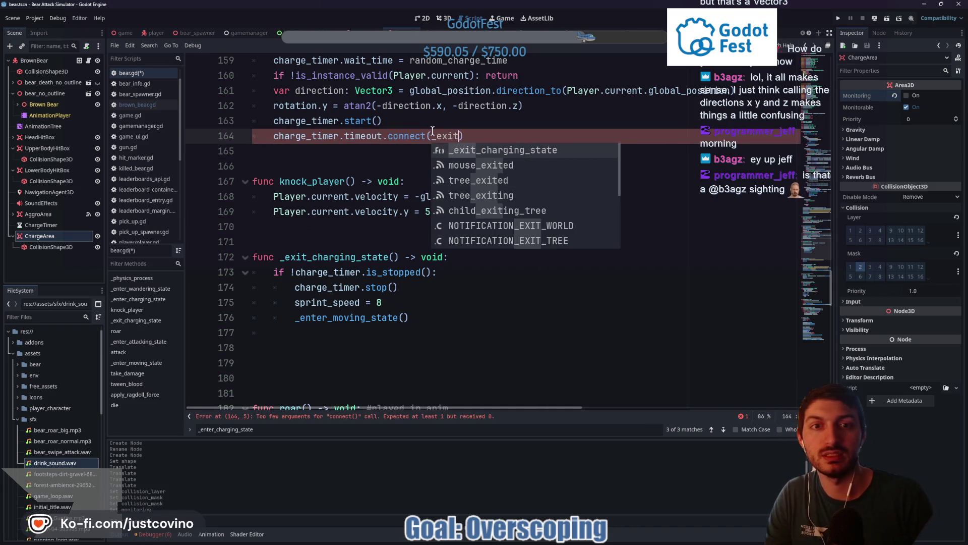
{"action": "key", "text": "Return"}
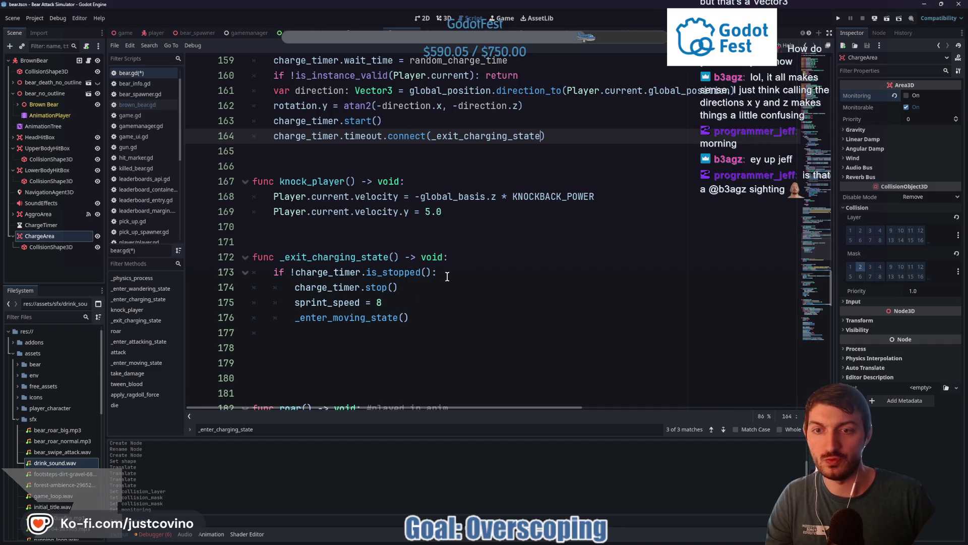
Step: Add 'charge_area.monitoring = false' above the sprint_speed line in _exit_charging_state
{"action": "left_click", "coordinate": [432, 302]}
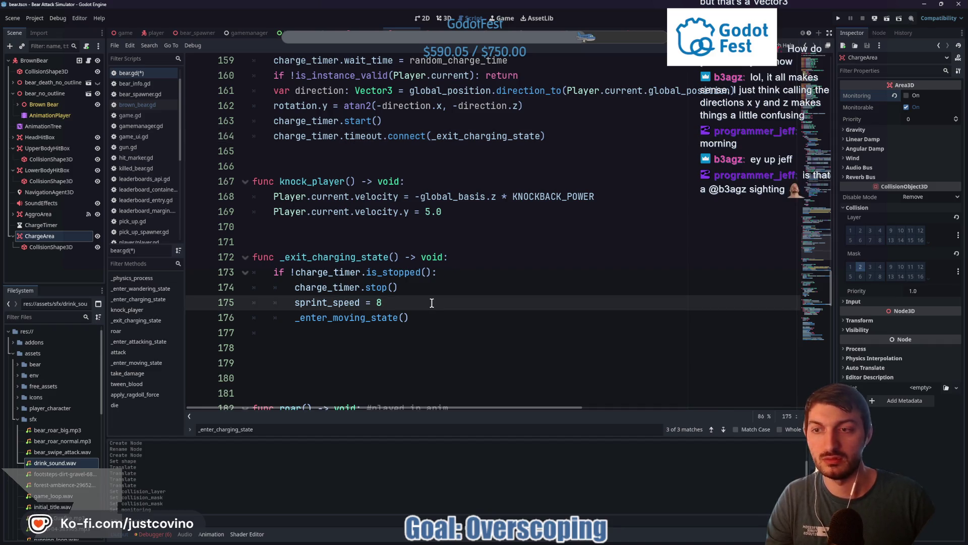
{"action": "key", "text": "Return"}
{"action": "type", "text": "charge_area"}
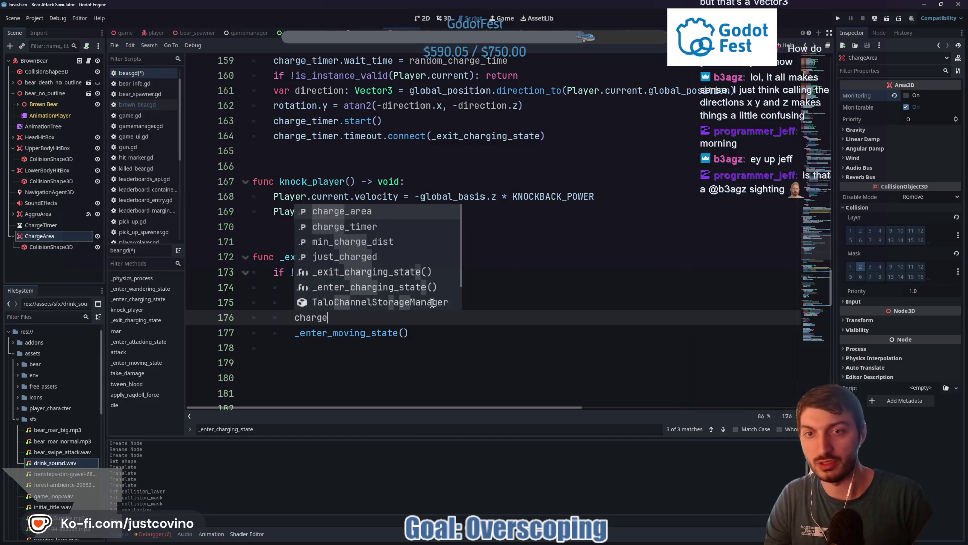
{"action": "type", "text": ".moni"}
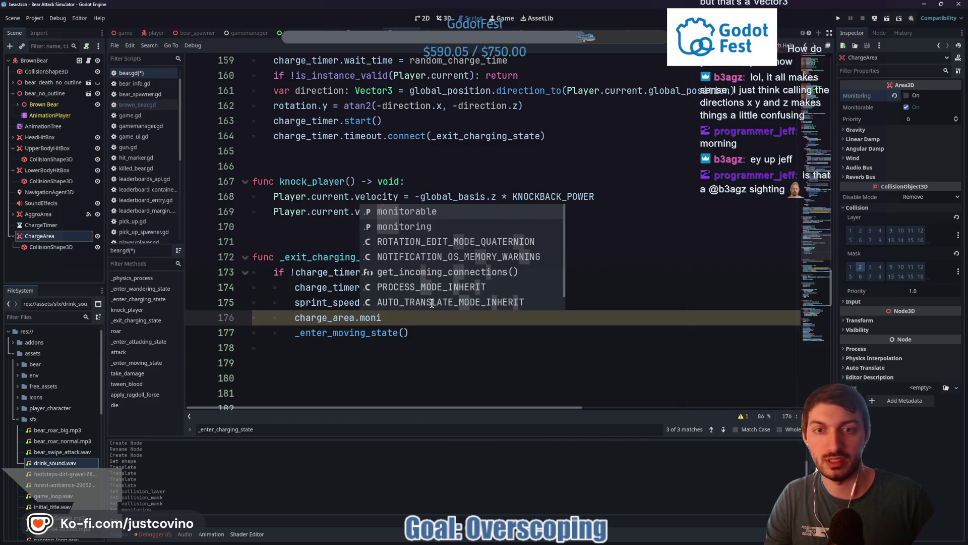
{"action": "key", "text": "Return"}
{"action": "type", "text": "= false"}
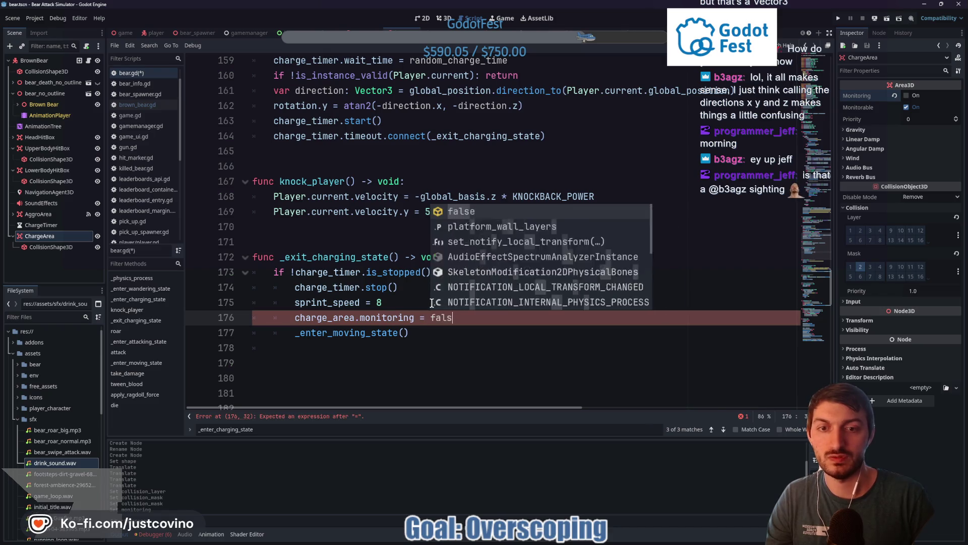
{"action": "left_click_drag", "start_coordinate": [469, 319], "coordinate": [241, 322]}
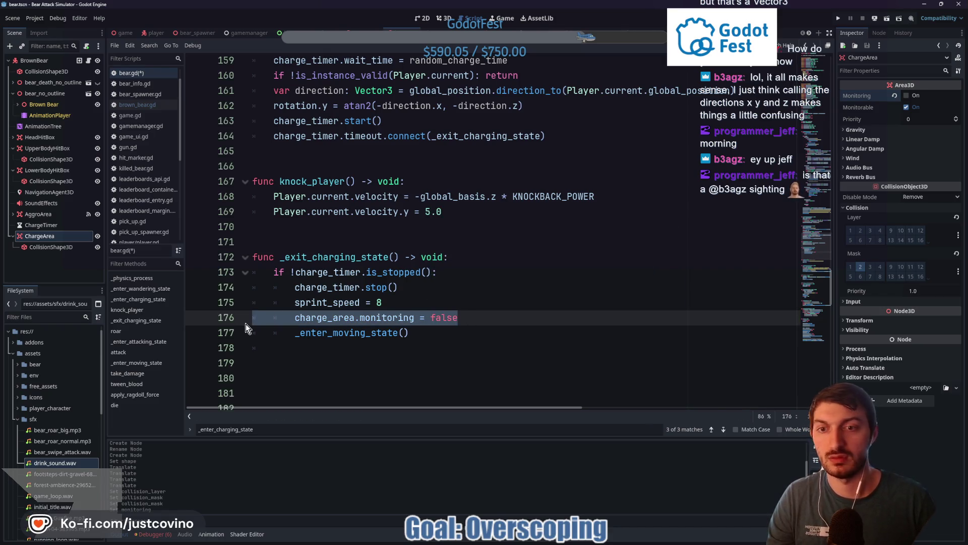
{"action": "key", "text": "alt+Up"}
{"action": "left_click", "coordinate": [447, 303]}
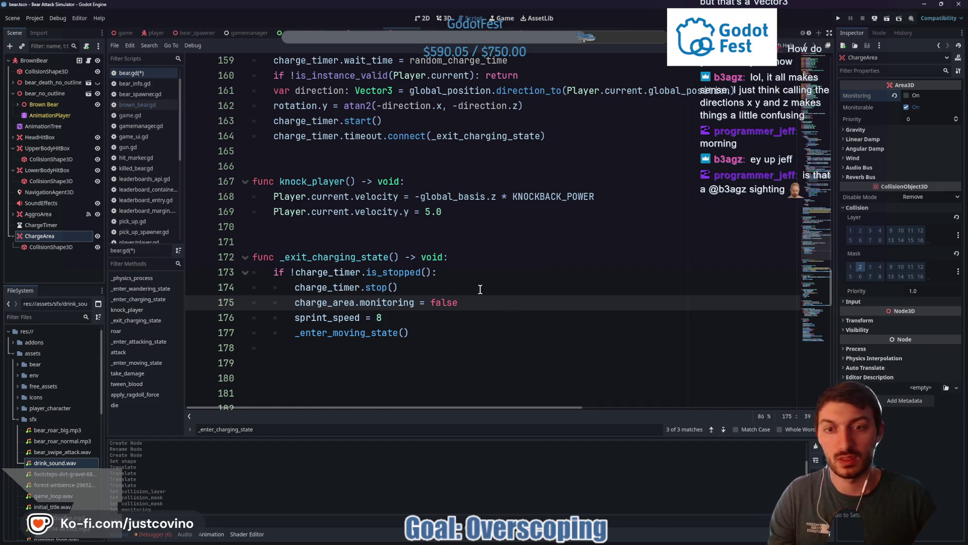
{"action": "scroll", "coordinate": [454, 287], "scroll_direction": "up", "scroll_amount": 5}
{"action": "scroll", "coordinate": [458, 284], "scroll_direction": "up", "scroll_amount": 1}
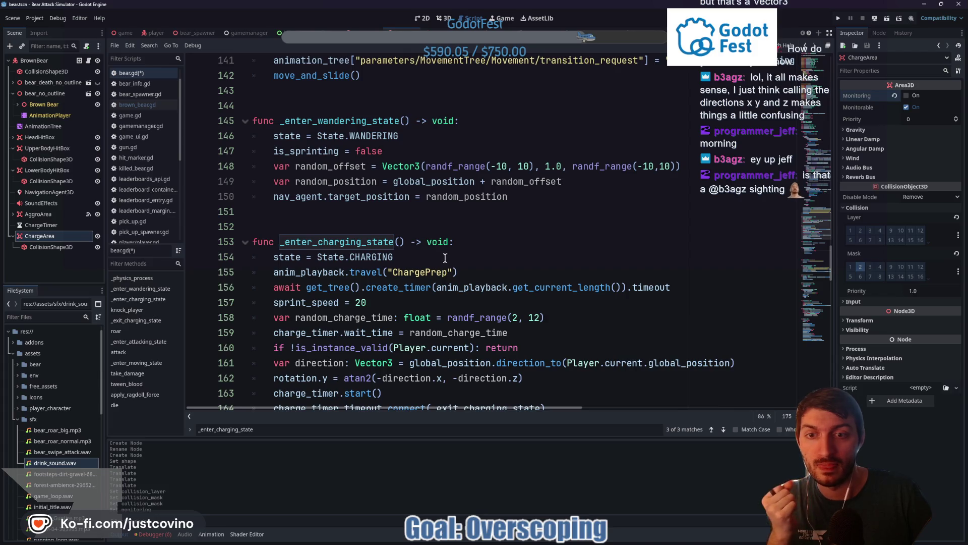
{"action": "scroll", "coordinate": [456, 257], "scroll_direction": "down", "scroll_amount": 1}
Step: Set 'charge_area.monitoring = true' after the ChargePrep await in _enter_charging_state, then save
{"action": "left_click", "coordinate": [683, 242]}
{"action": "key", "text": "Return"}
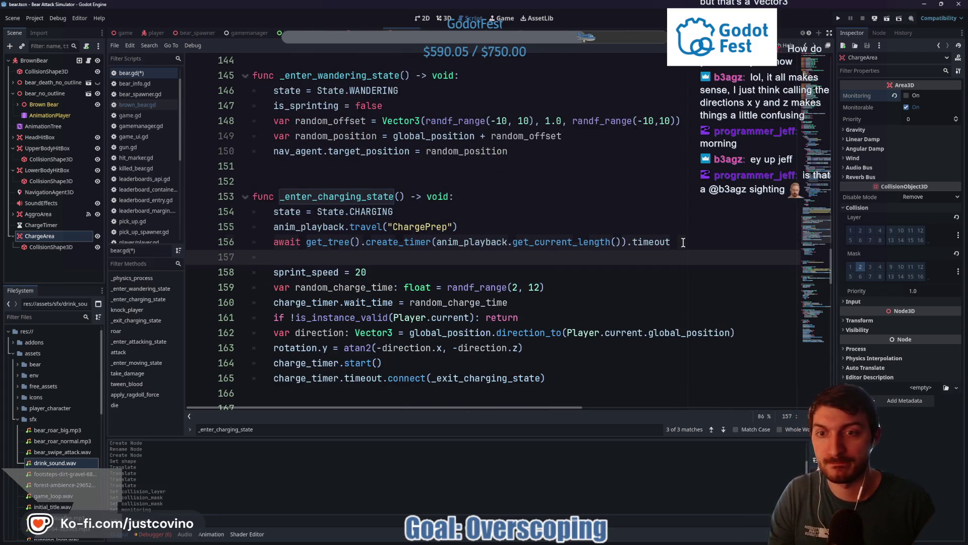
{"action": "type", "text": "charge_area."}
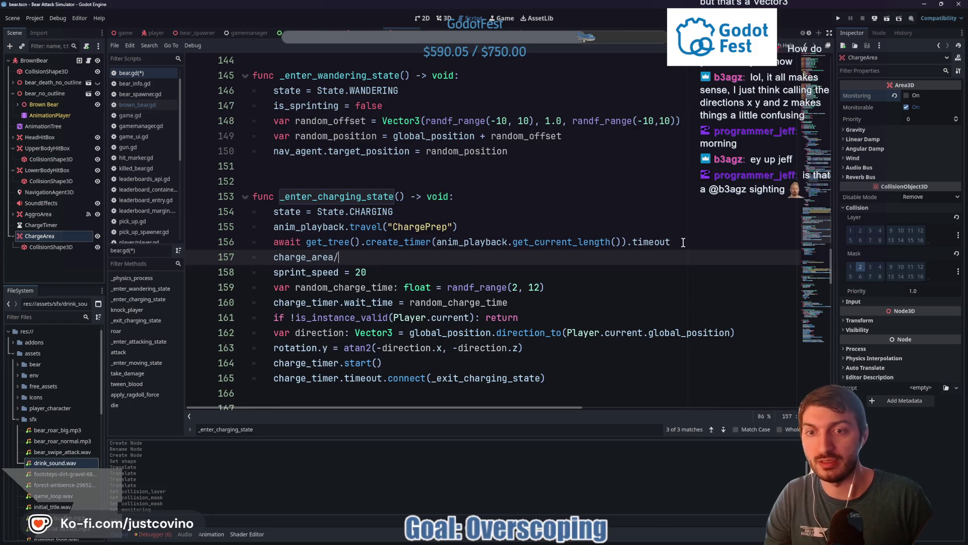
{"action": "type", "text": "moni"}
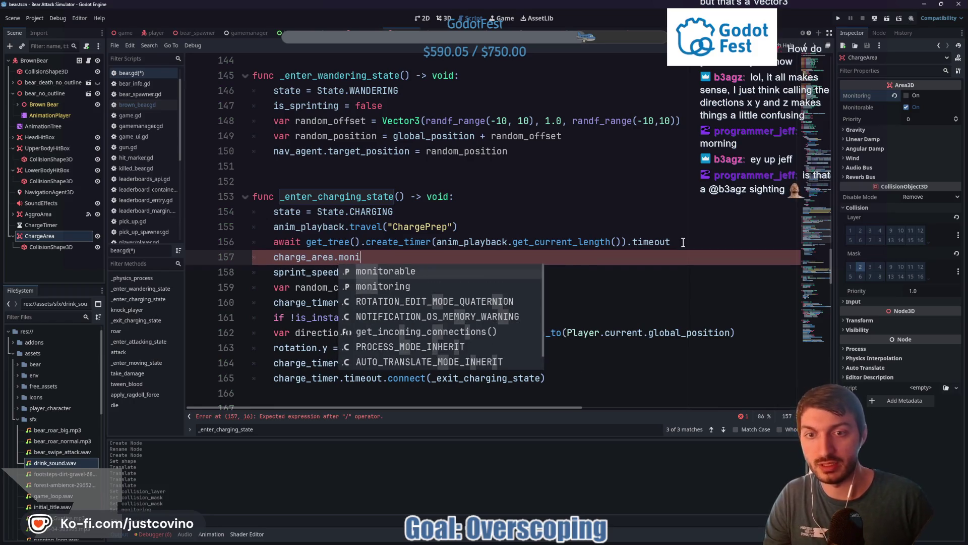
{"action": "key", "text": "Return"}
{"action": "type", "text": "true"}
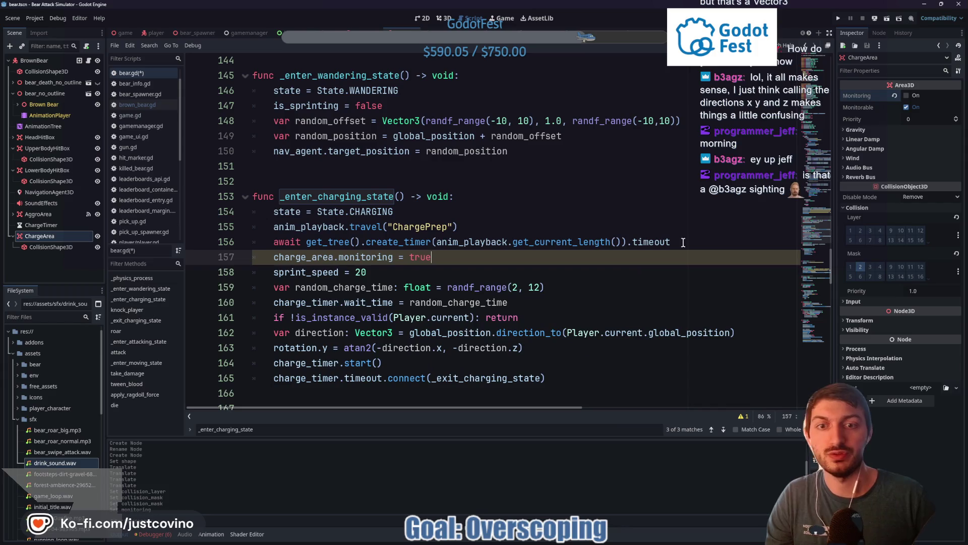
{"action": "key", "text": "ctrl+s"}
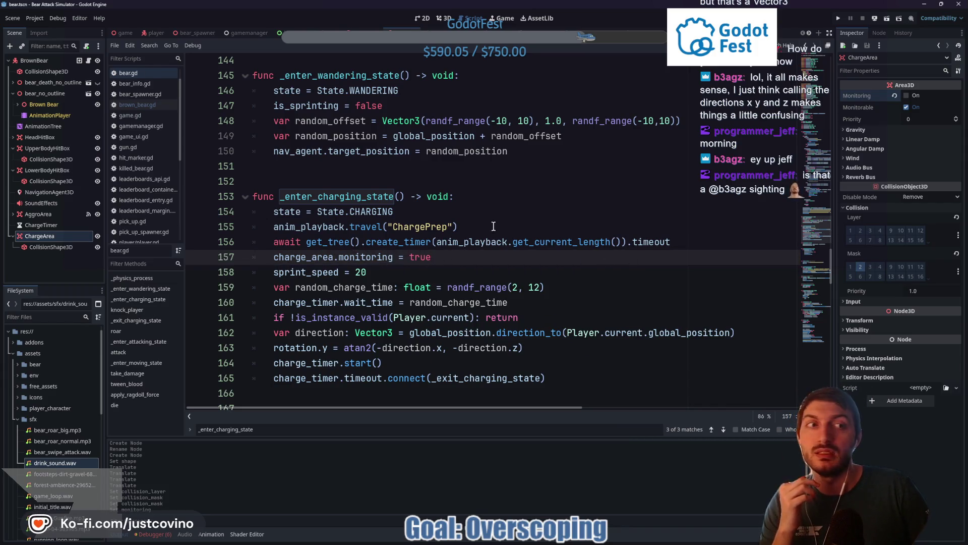
Step: Delete the knock_player() call from the State.CHARGING collision loop, then show ChargeArea's signals
{"action": "scroll", "coordinate": [543, 191], "scroll_direction": "up", "scroll_amount": 2}
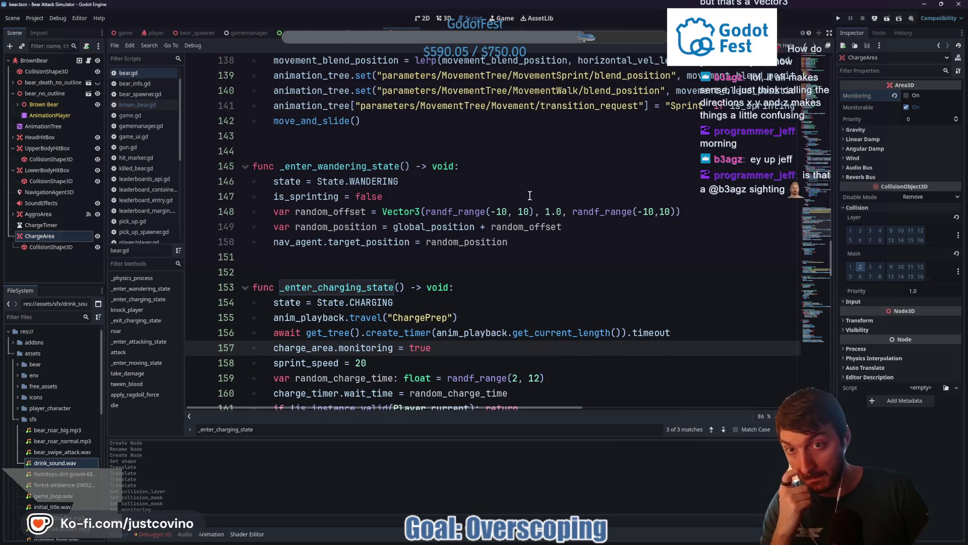
{"action": "scroll", "coordinate": [530, 197], "scroll_direction": "up", "scroll_amount": 2}
{"action": "scroll", "coordinate": [531, 196], "scroll_direction": "up", "scroll_amount": 3}
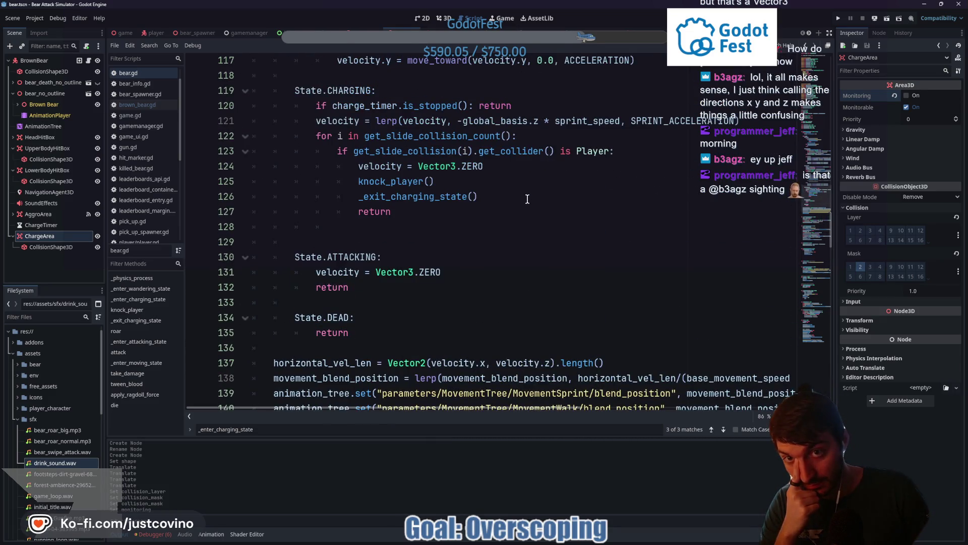
{"action": "scroll", "coordinate": [527, 200], "scroll_direction": "up", "scroll_amount": 3}
{"action": "scroll", "coordinate": [525, 206], "scroll_direction": "down", "scroll_amount": 6}
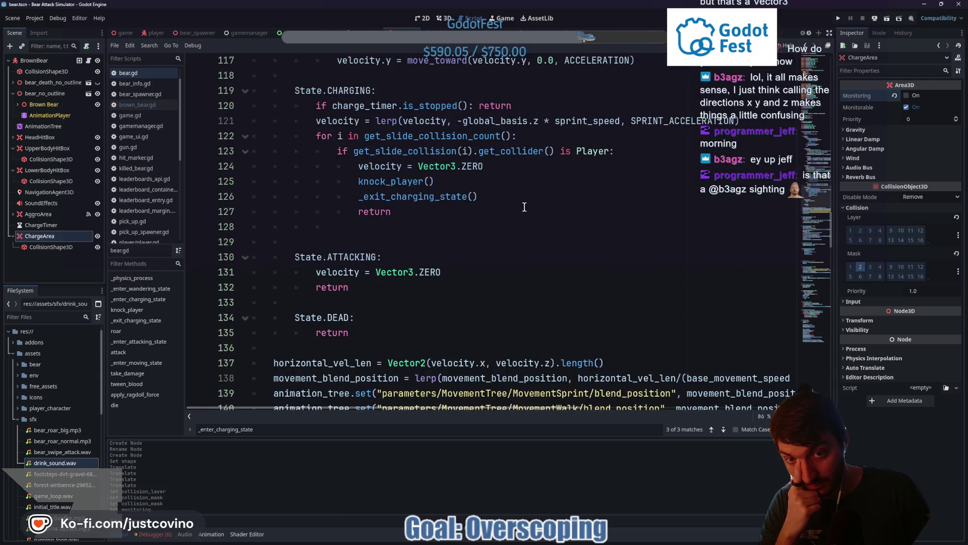
{"action": "left_click", "coordinate": [447, 183]}
{"action": "left_click_drag", "start_coordinate": [447, 183], "coordinate": [262, 181]}
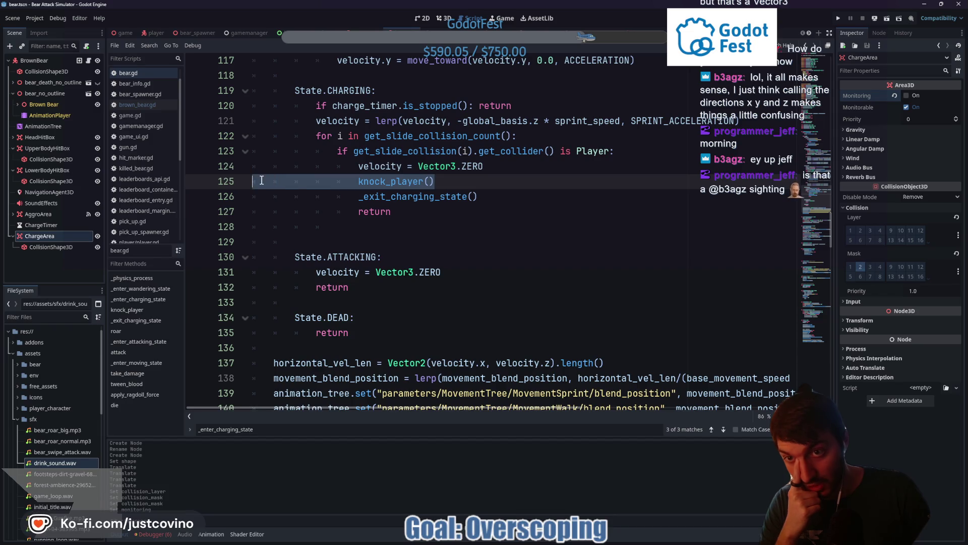
{"action": "key", "text": "BackSpace"}
{"action": "key", "text": "BackSpace"}
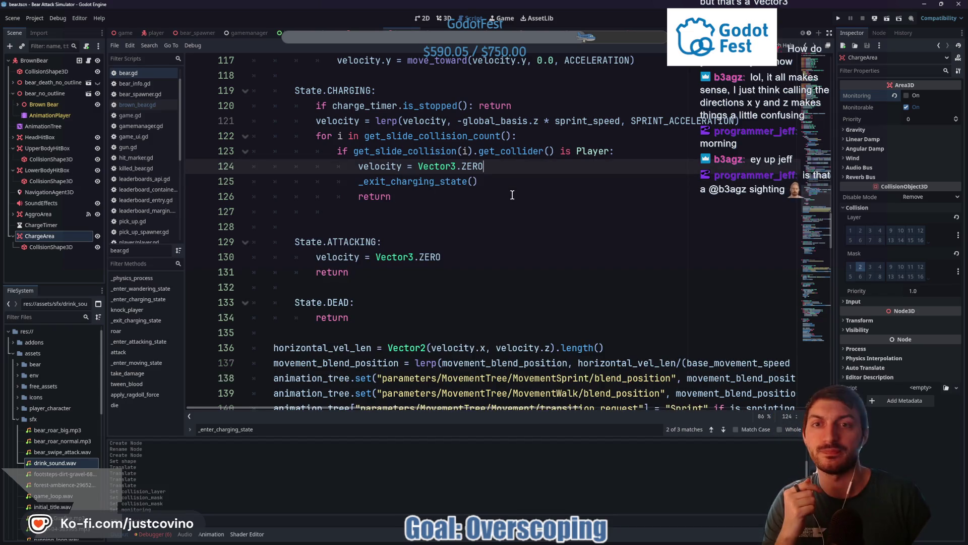
{"action": "left_click", "coordinate": [880, 33]}
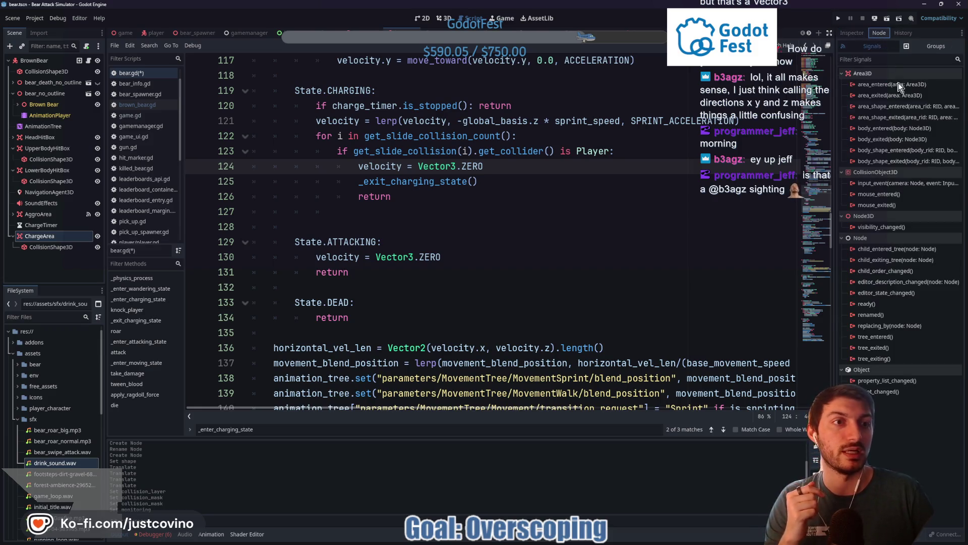
Step: Connect ChargeArea's body_entered to the bear script with 'if body is not Player: return'
{"action": "double_click", "coordinate": [893, 128]}
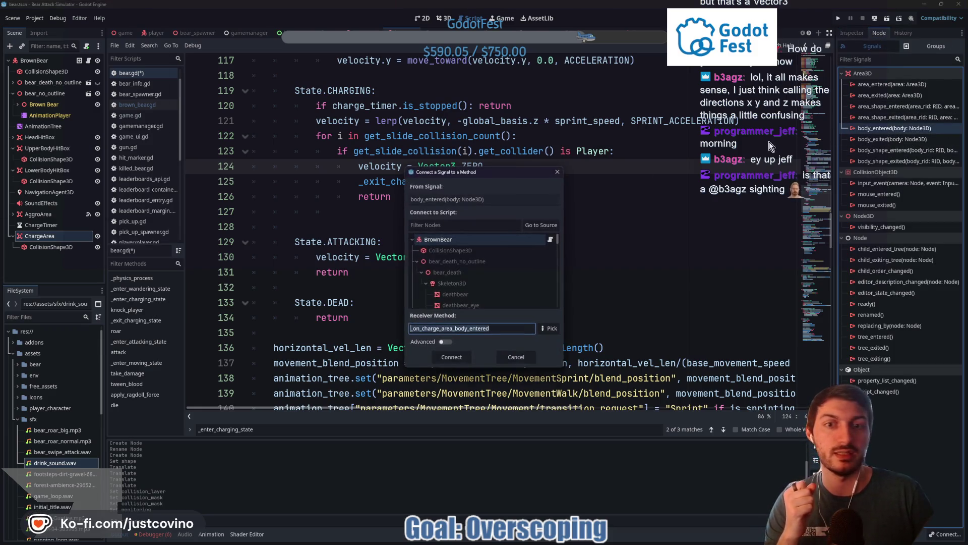
{"action": "left_click", "coordinate": [458, 357]}
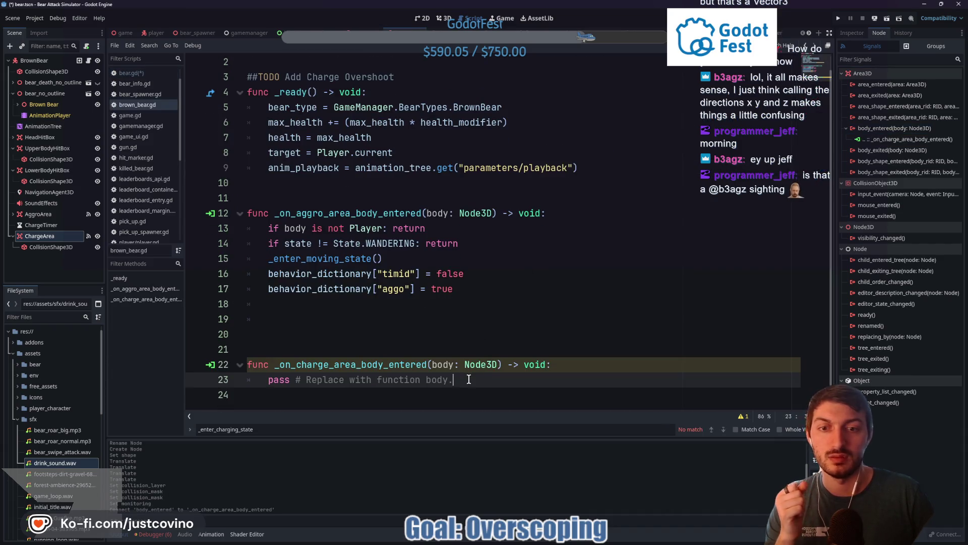
{"action": "left_click_drag", "start_coordinate": [469, 379], "coordinate": [272, 379]}
{"action": "type", "text": "knock"}
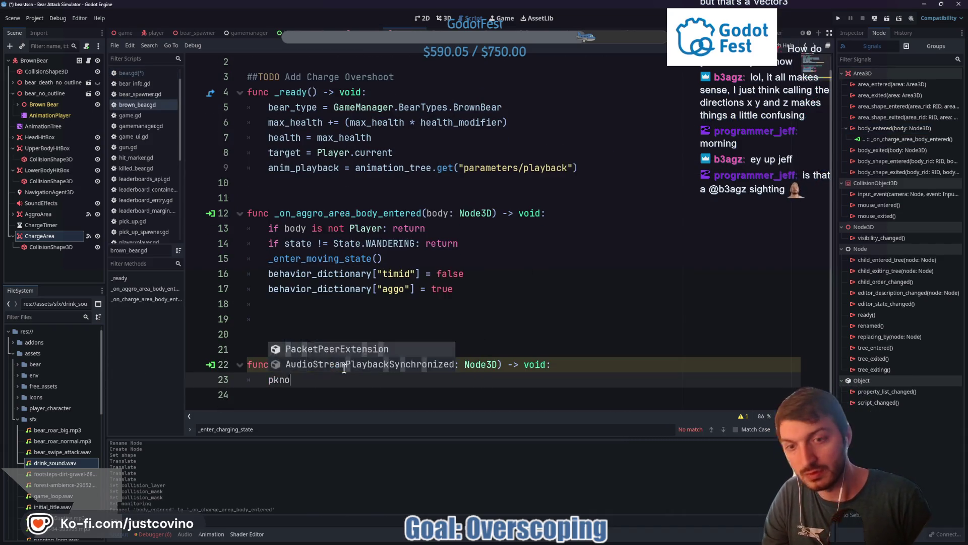
{"action": "key", "text": "BackSpace"}
{"action": "key", "text": "BackSpace"}
{"action": "key", "text": "BackSpace"}
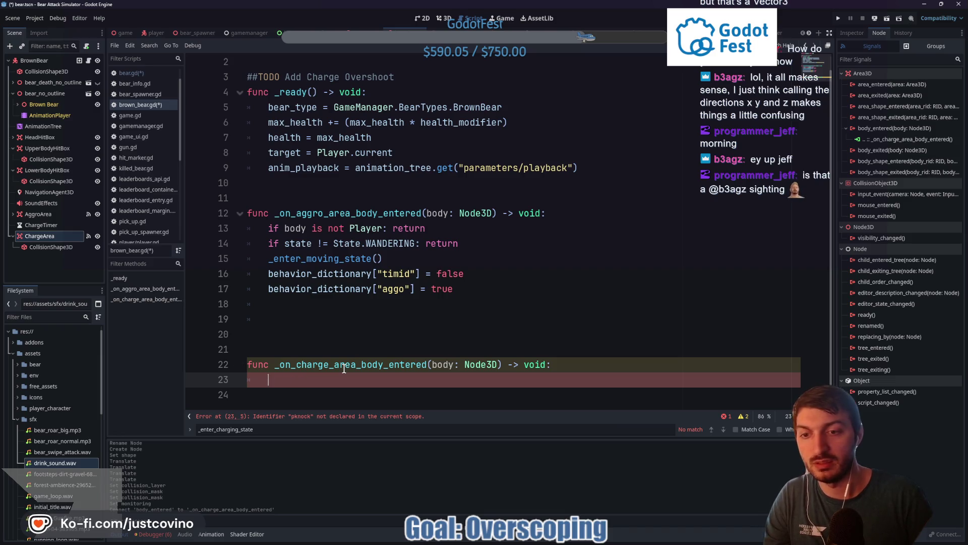
{"action": "key", "text": "BackSpace"}
{"action": "key", "text": "BackSpace"}
{"action": "type", "text": "if body is not Player: r"}
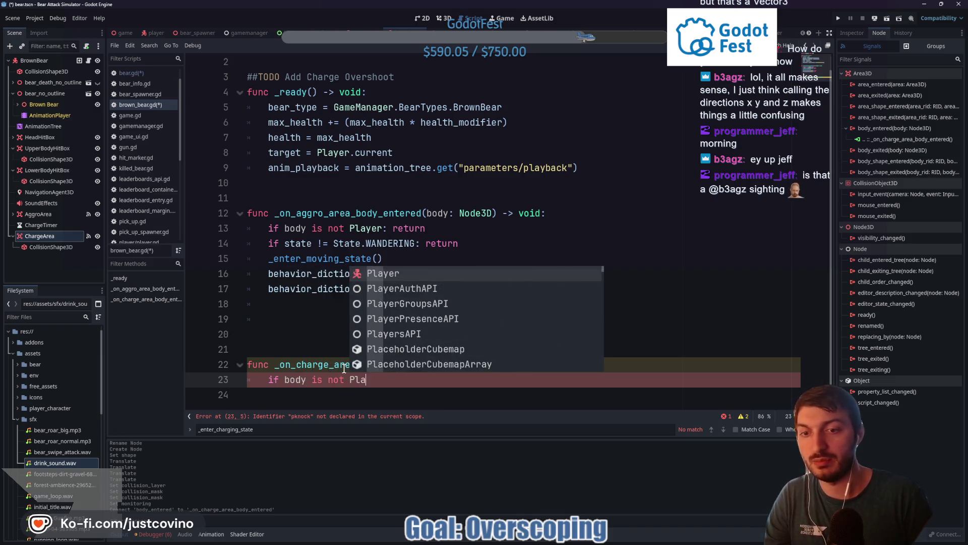
{"action": "type", "text": "eturn"}
{"action": "key", "text": "Return"}
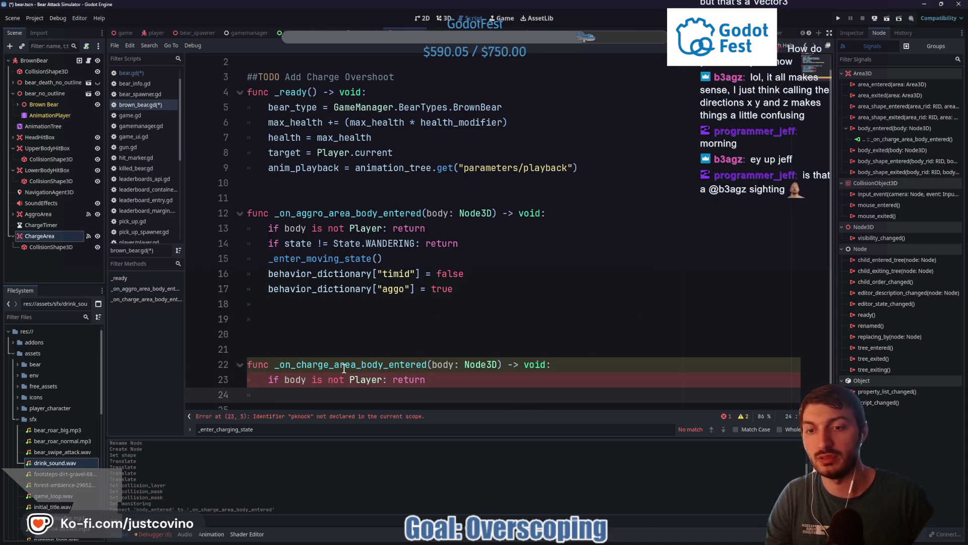
Step: Add a knock_player() call to the body_entered handler and save
{"action": "type", "text": "knock"}
{"action": "key", "text": "Return"}
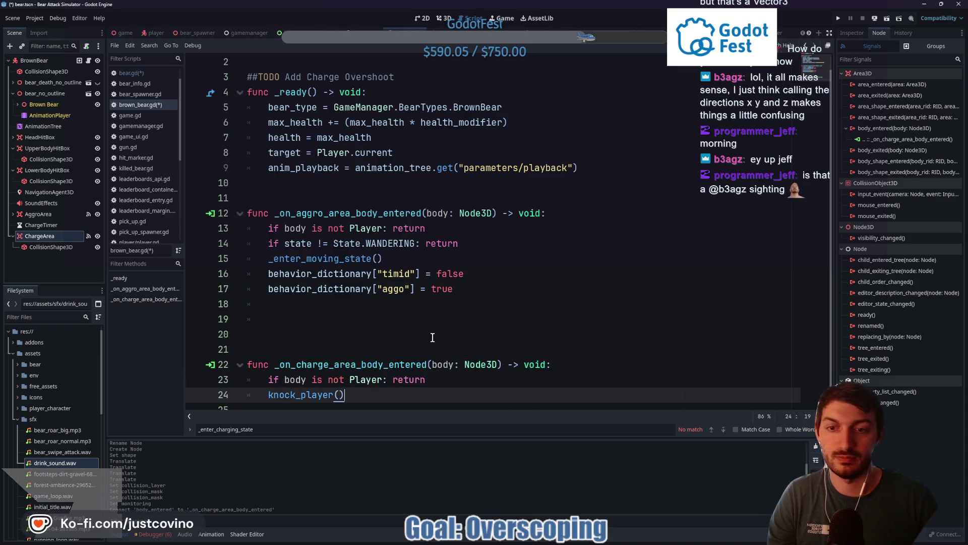
{"action": "key", "text": "ctrl+s"}
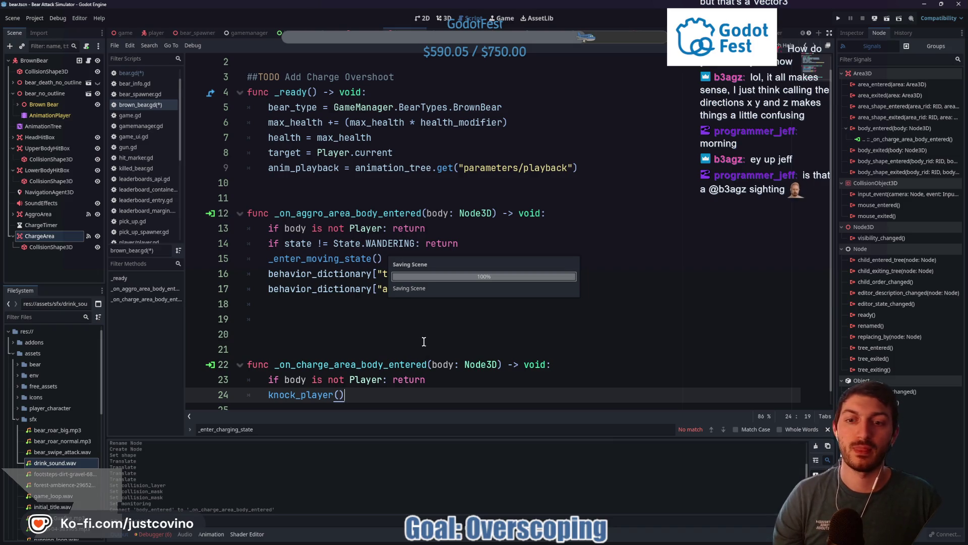
{"action": "left_click", "coordinate": [852, 33]}
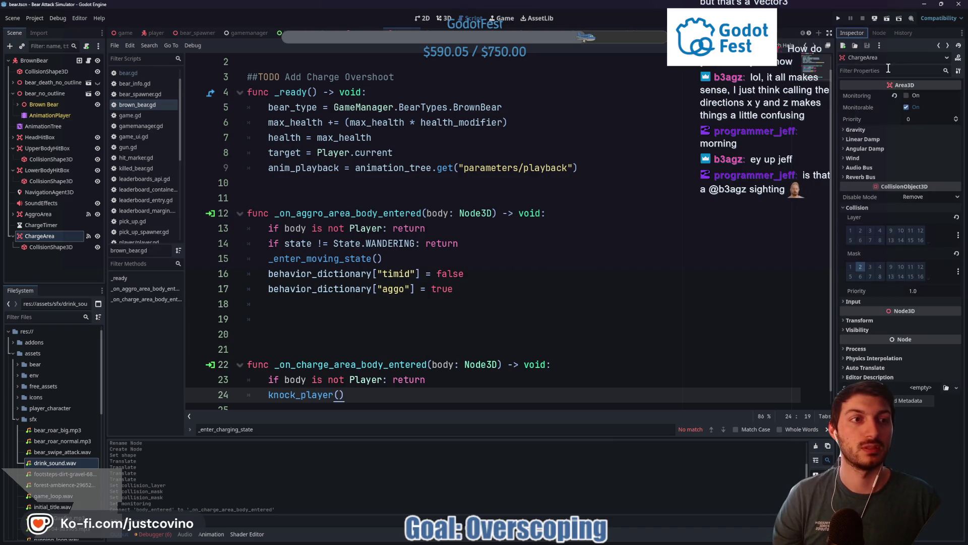
Step: Delete the extra blank line above _on_charge_area_body_entered
{"action": "left_click", "coordinate": [369, 333]}
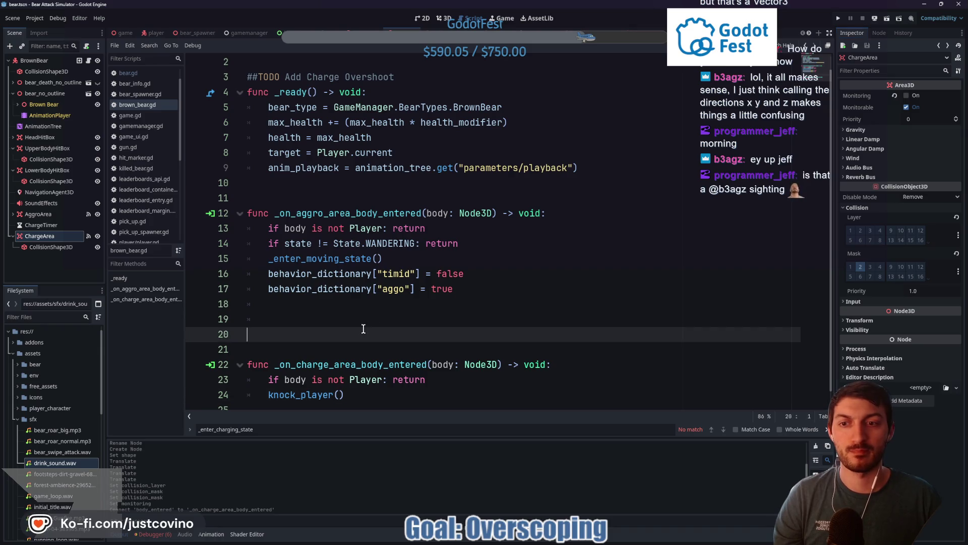
{"action": "key", "text": "ctrl+s"}
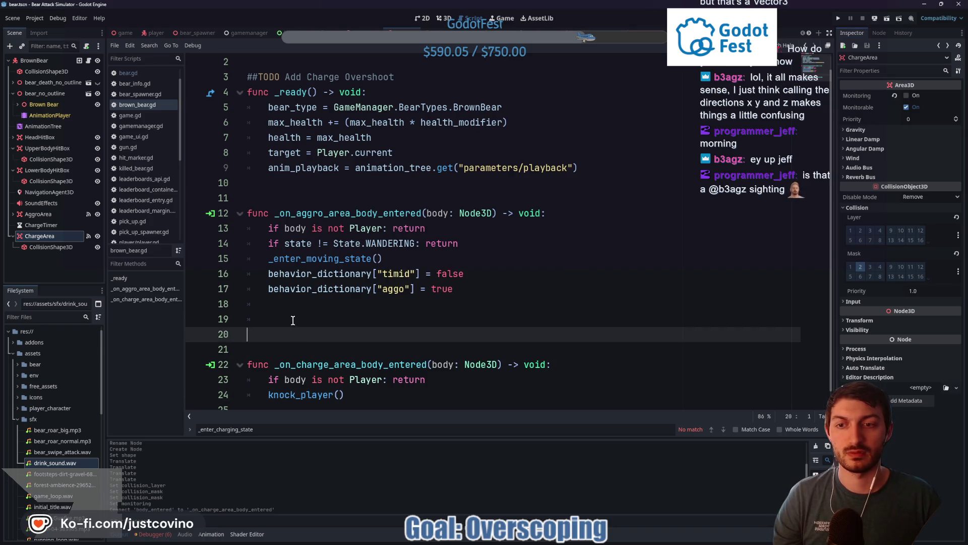
{"action": "left_click", "coordinate": [293, 319]}
{"action": "left_click", "coordinate": [242, 307]}
{"action": "key", "text": "ctrl+shift+k"}
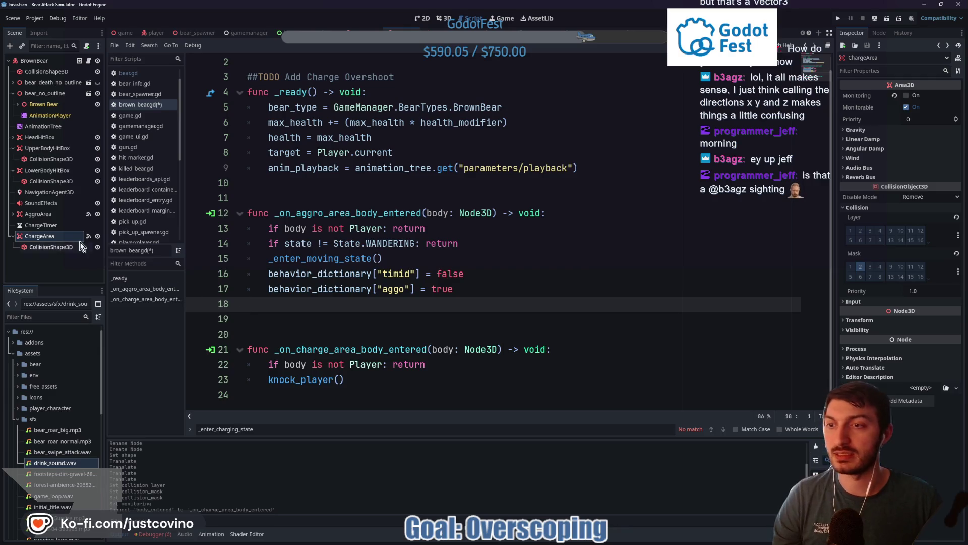
Step: Check the BabyBear root in the baby_bear scene, then run the game with F5
{"action": "right_click", "coordinate": [50, 239]}
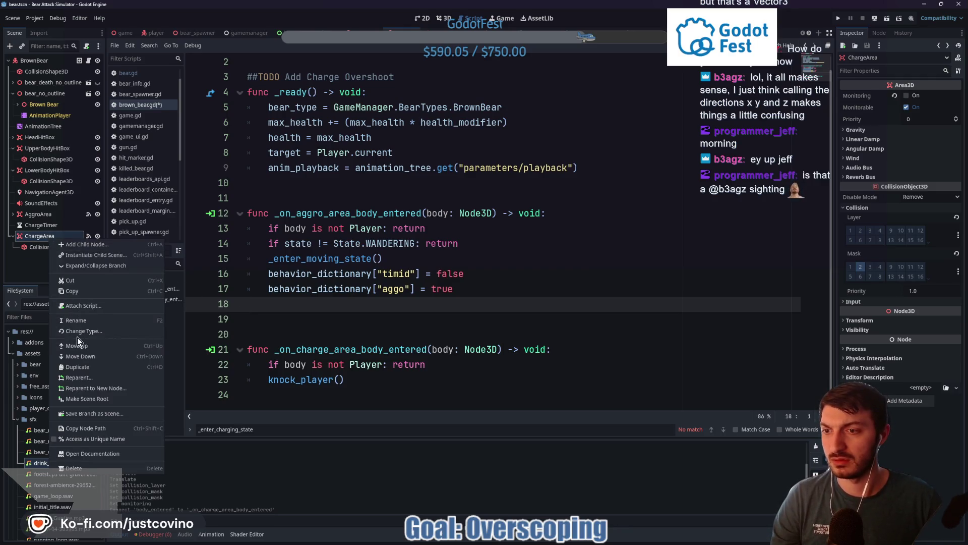
{"action": "left_click", "coordinate": [77, 292]}
{"action": "left_click", "coordinate": [367, 33]}
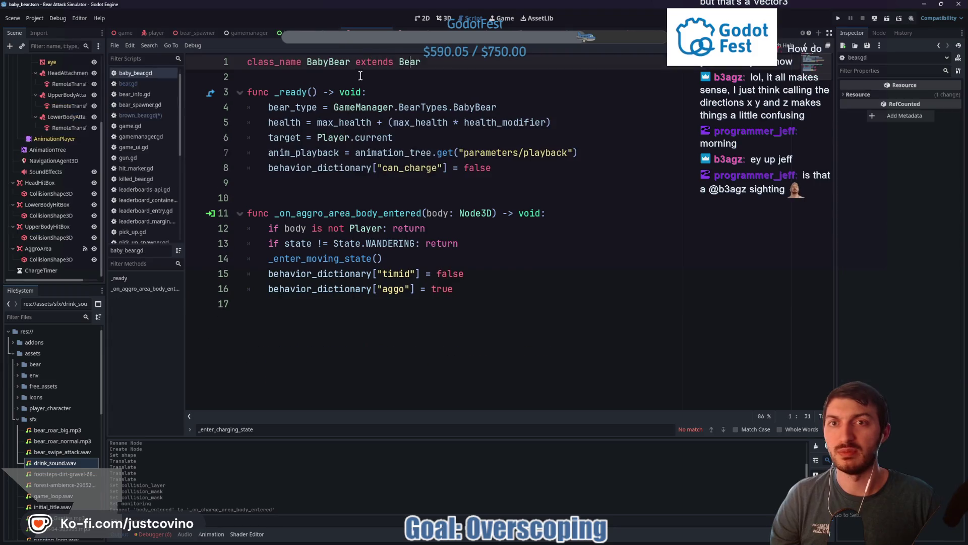
{"action": "scroll", "coordinate": [59, 136], "scroll_direction": "up", "scroll_amount": 5}
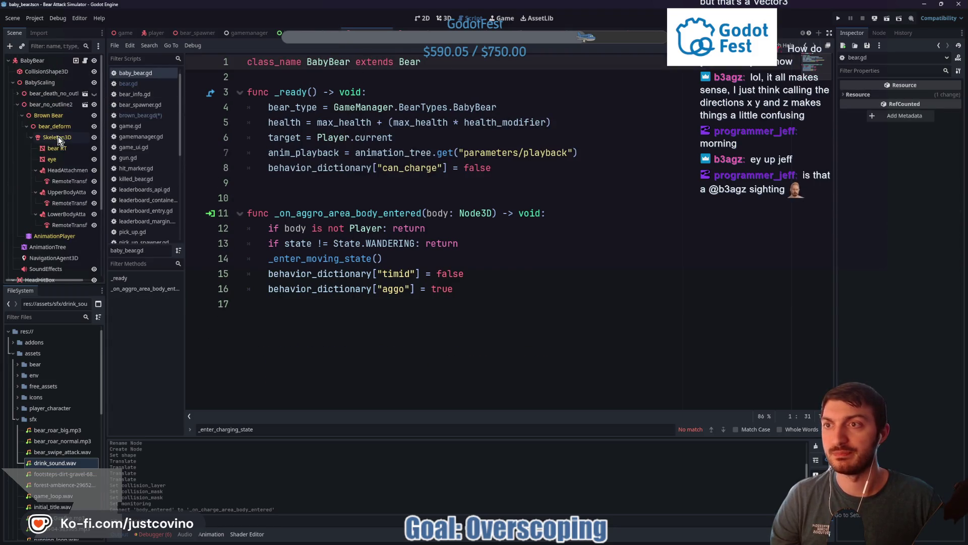
{"action": "left_click", "coordinate": [33, 61]}
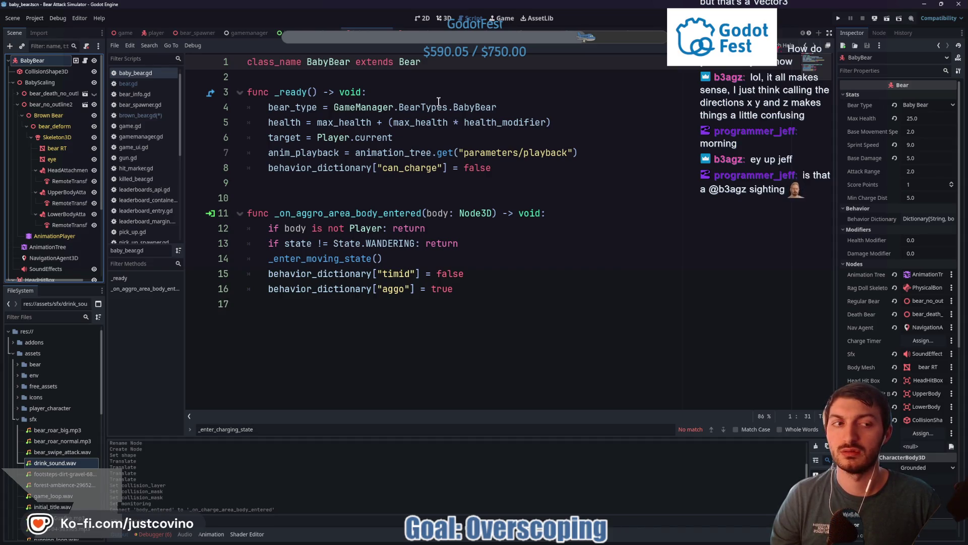
{"action": "mouse_move", "coordinate": [434, 101]}
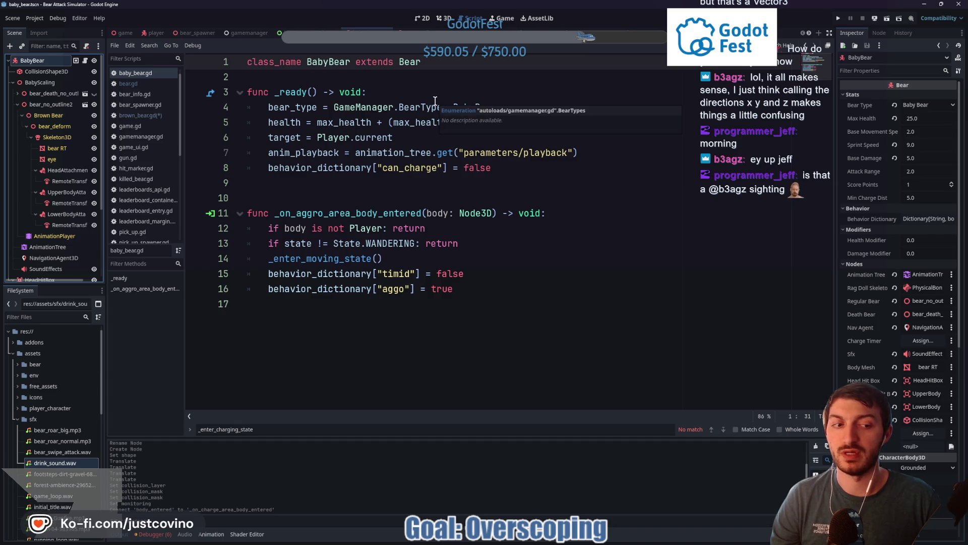
{"action": "key", "text": "F5"}
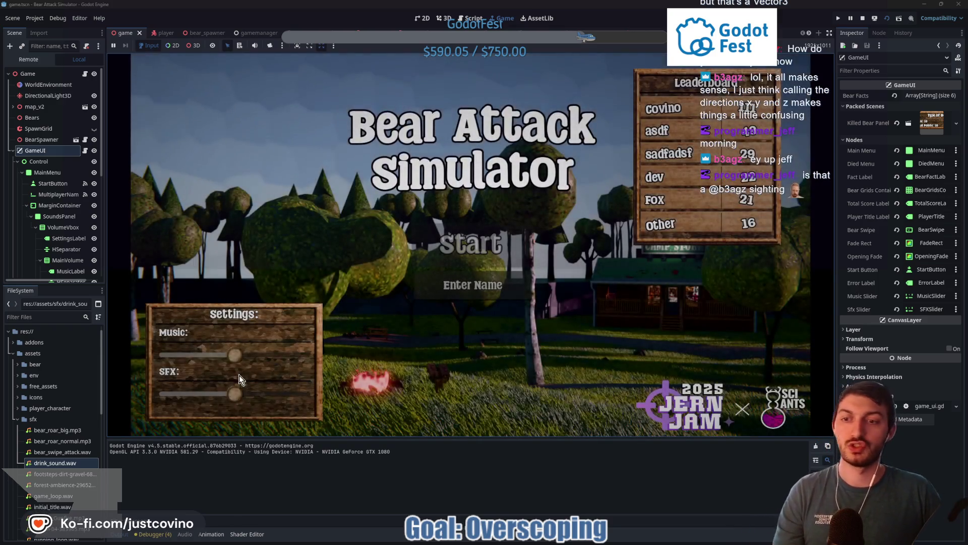
Step: Lower the music, enter a player name, grab the gun and shoot a bear until line 156 errors
{"action": "left_click_drag", "start_coordinate": [235, 355], "coordinate": [197, 355]}
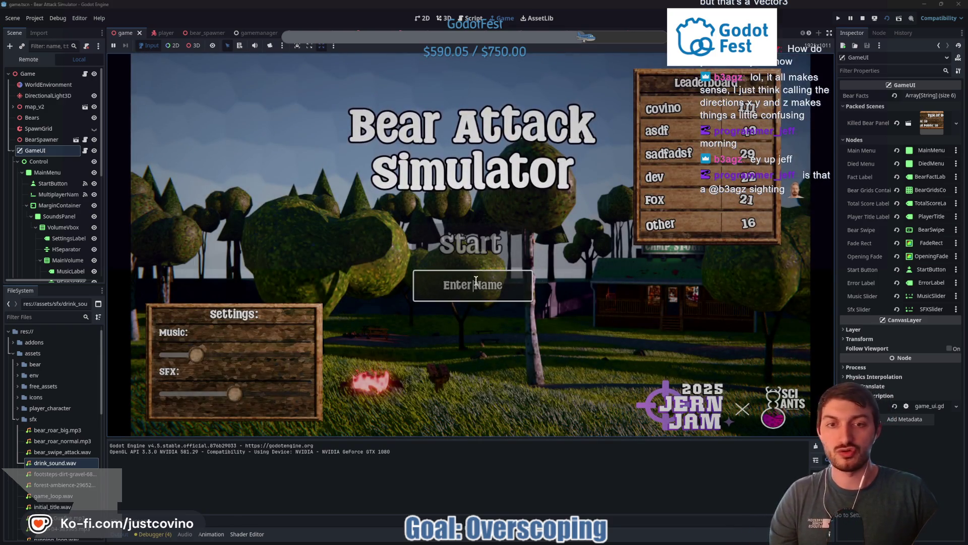
{"action": "type", "text": "lgj"}
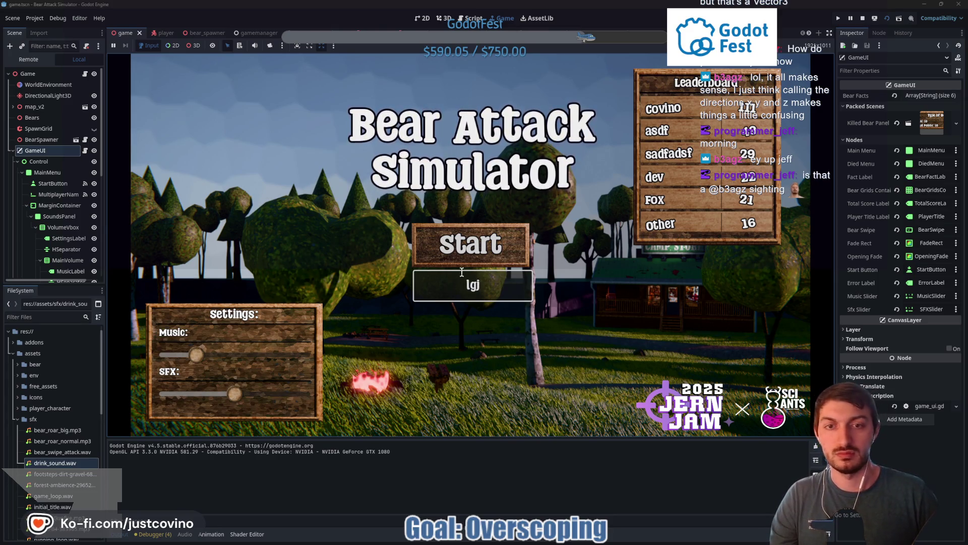
{"action": "key", "text": "Return"}
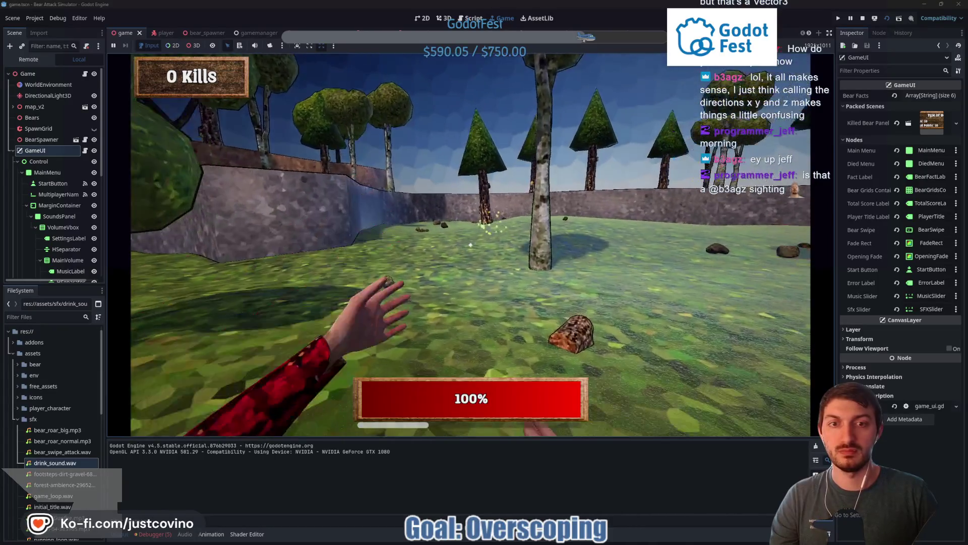
{"action": "key", "text": "e"}
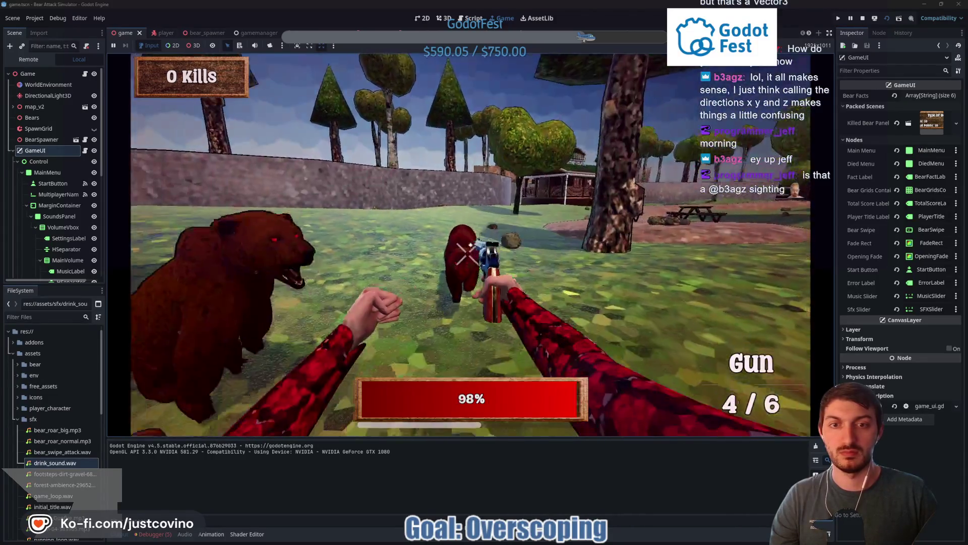
{"action": "left_click", "coordinate": [468, 238]}
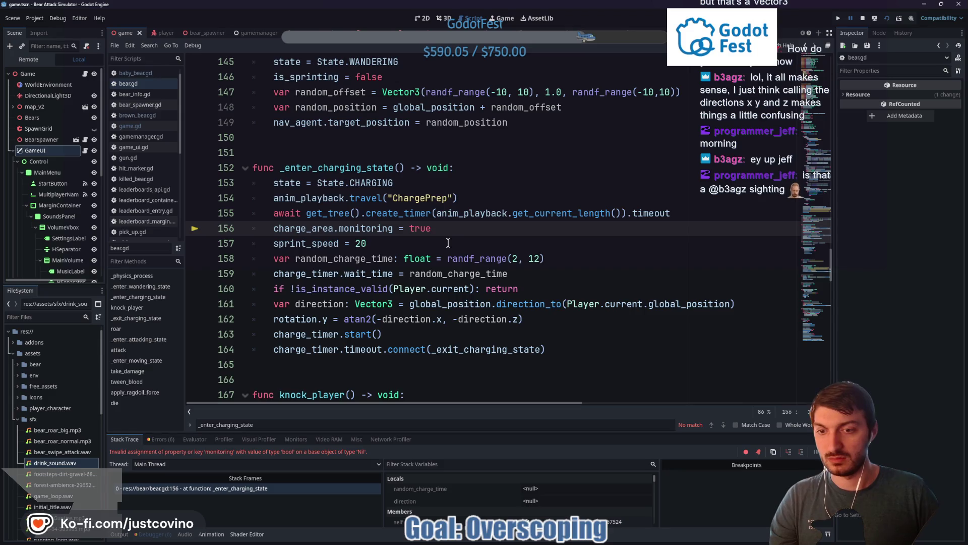
Step: Stop the crashed run, assign ChargeArea to BrownBear's charge_area export, and save the scene
{"action": "left_click", "coordinate": [863, 18]}
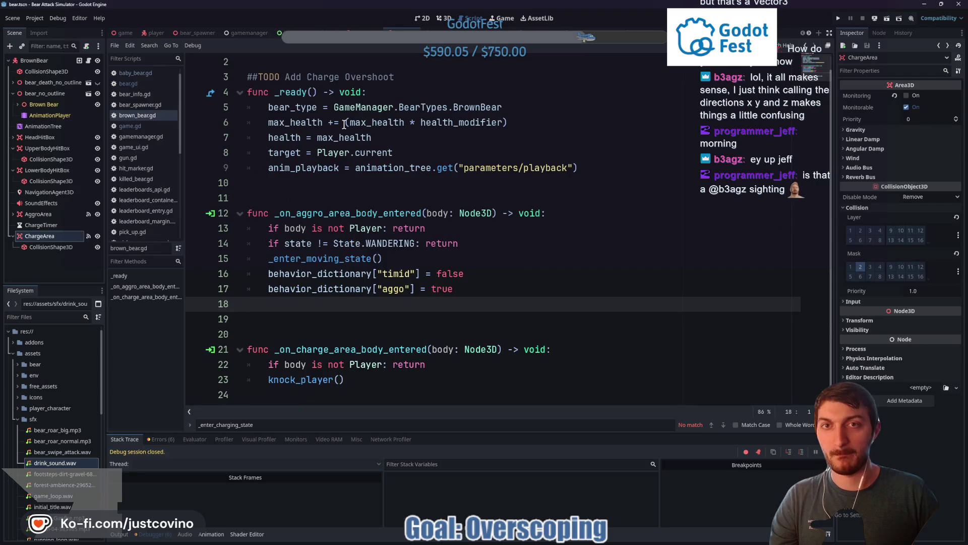
{"action": "left_click", "coordinate": [34, 60]}
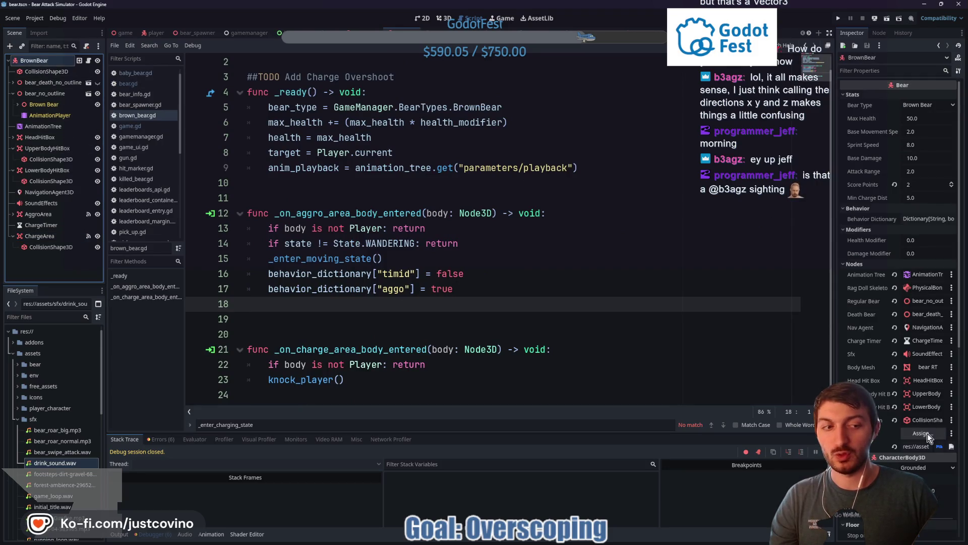
{"action": "left_click", "coordinate": [923, 433]}
{"action": "left_click", "coordinate": [457, 231]}
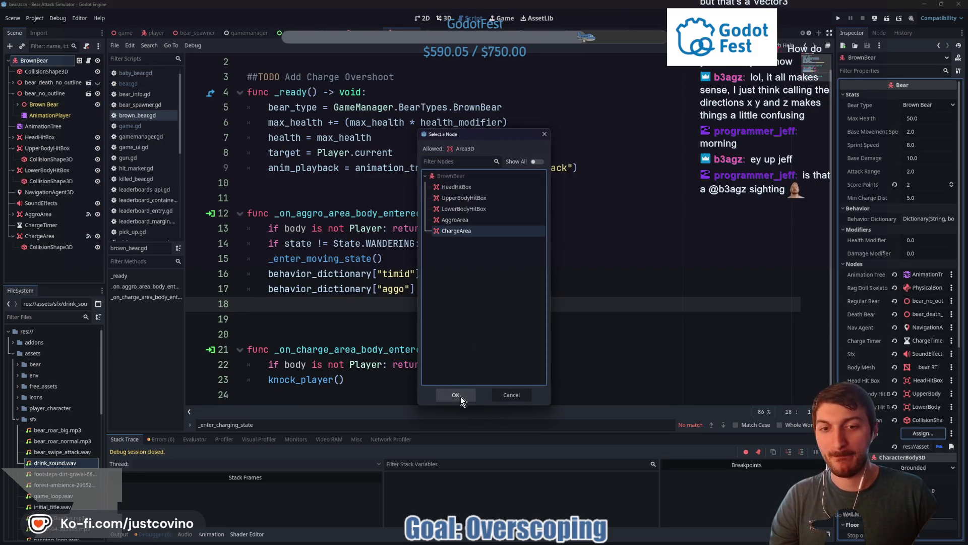
{"action": "left_click", "coordinate": [456, 392]}
{"action": "key", "text": "ctrl+s"}
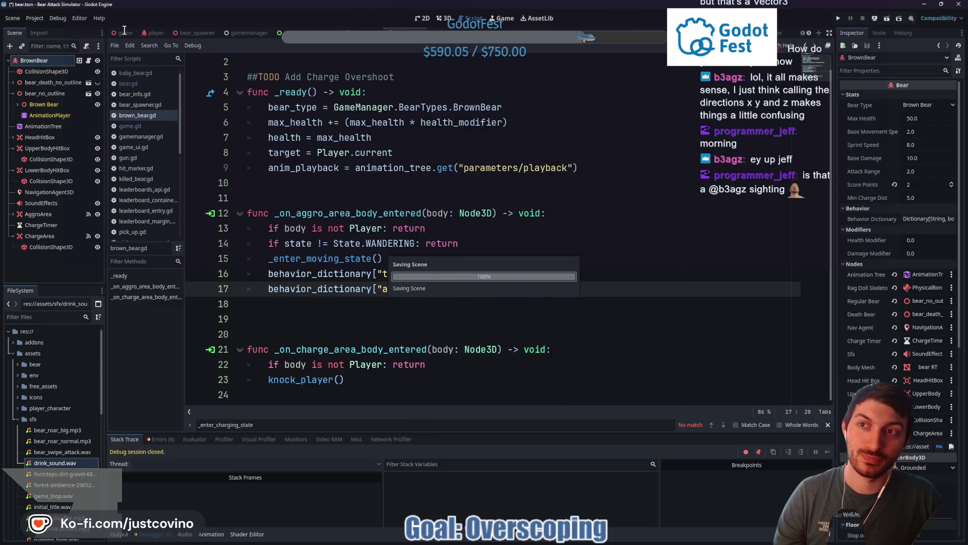
{"action": "left_click", "coordinate": [125, 31]}
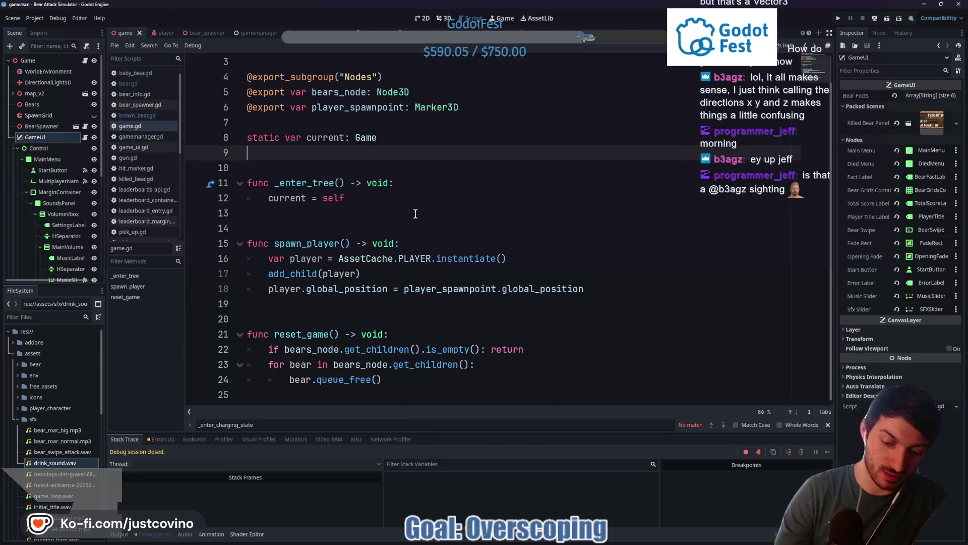
Step: Relaunch the game with F5, enter a player name, and start a new round
{"action": "key", "text": "F5"}
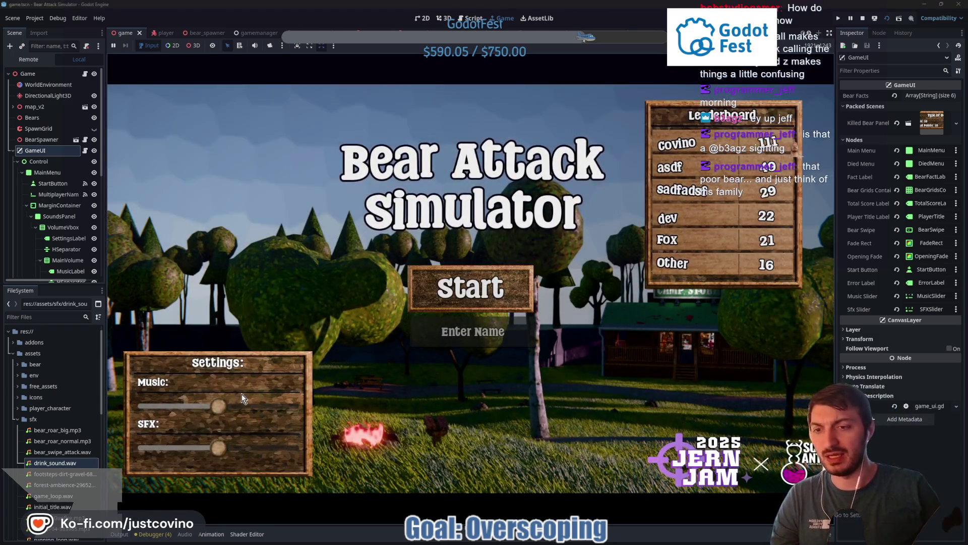
{"action": "left_click", "coordinate": [456, 325]}
{"action": "type", "text": "sdfsdf"}
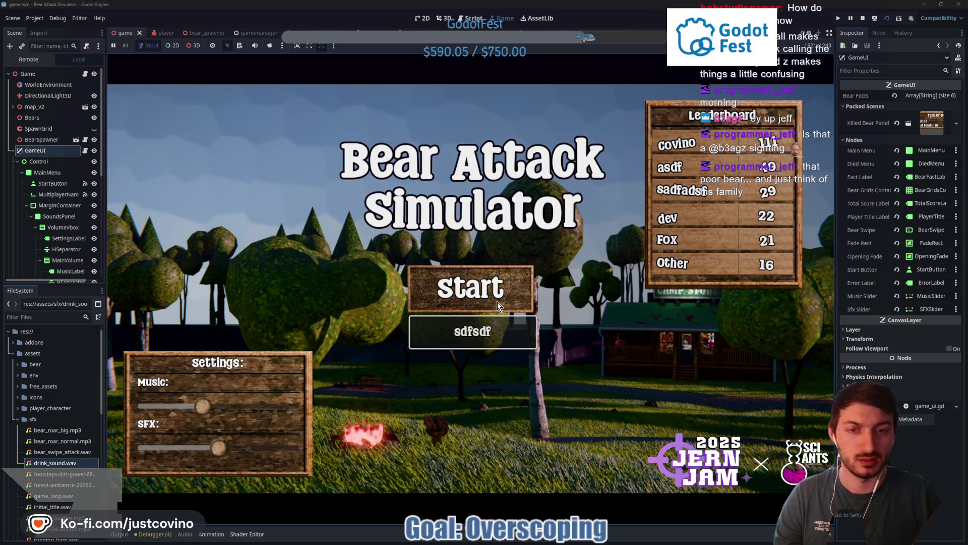
{"action": "left_click", "coordinate": [498, 306]}
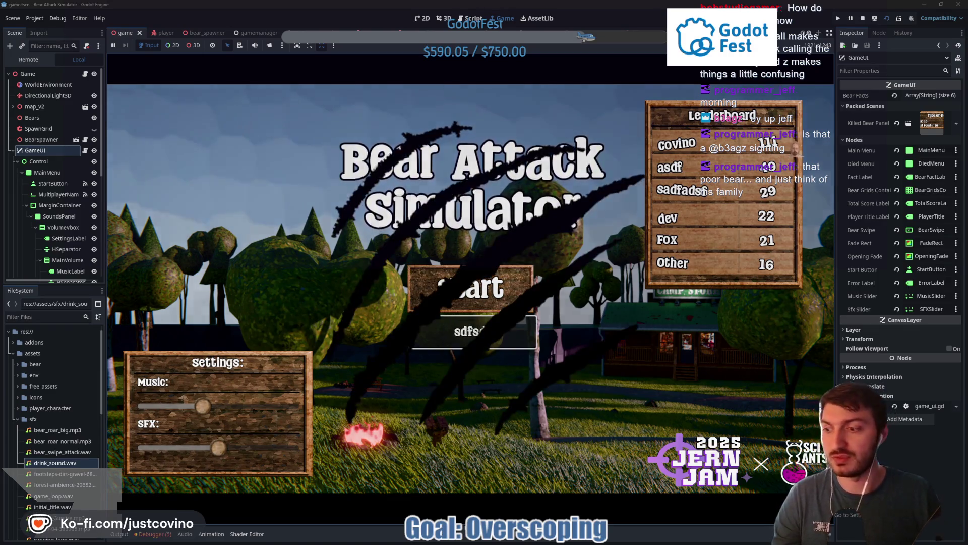
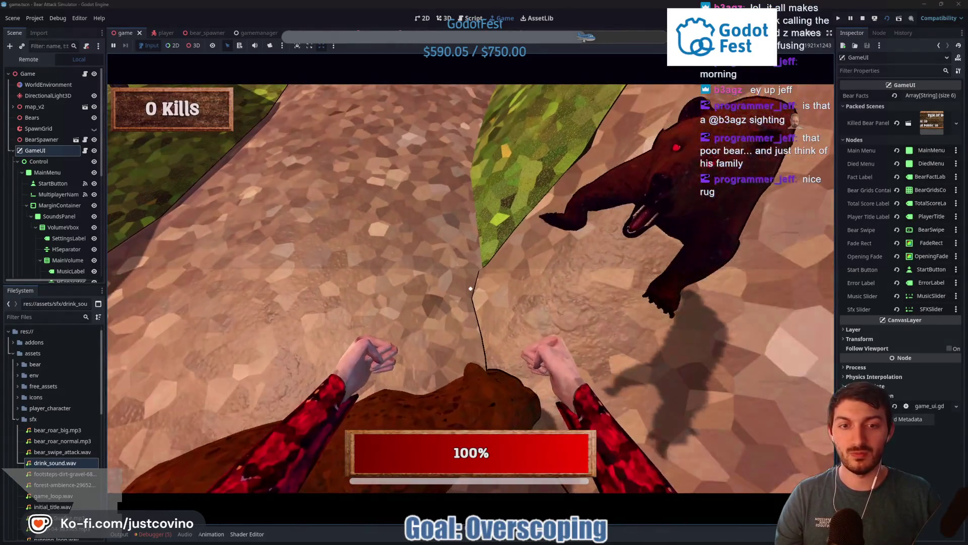
Step: Stop the game and delete the charge-overshoot TODO comment from brown_bear.gd
{"action": "key", "text": "F8"}
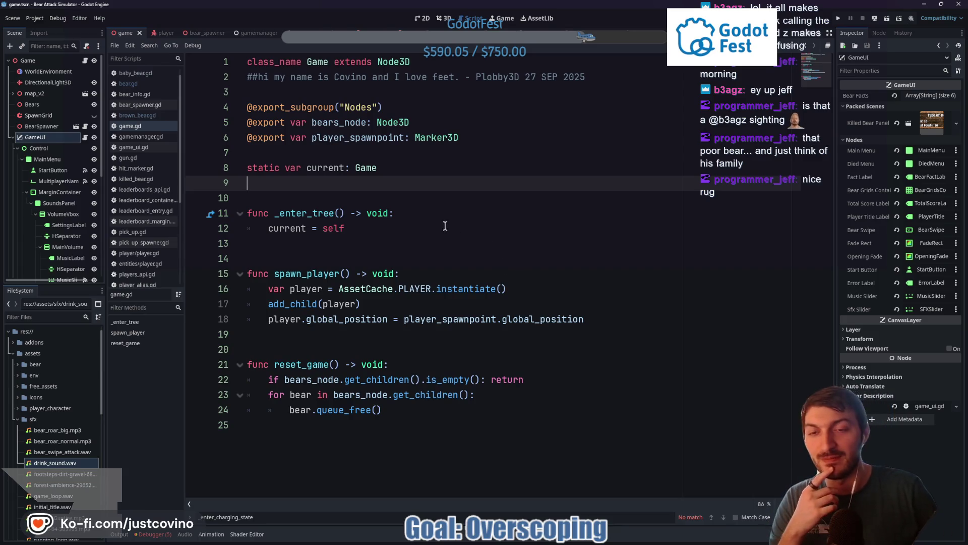
{"action": "key", "text": "ctrl+shift+Tab"}
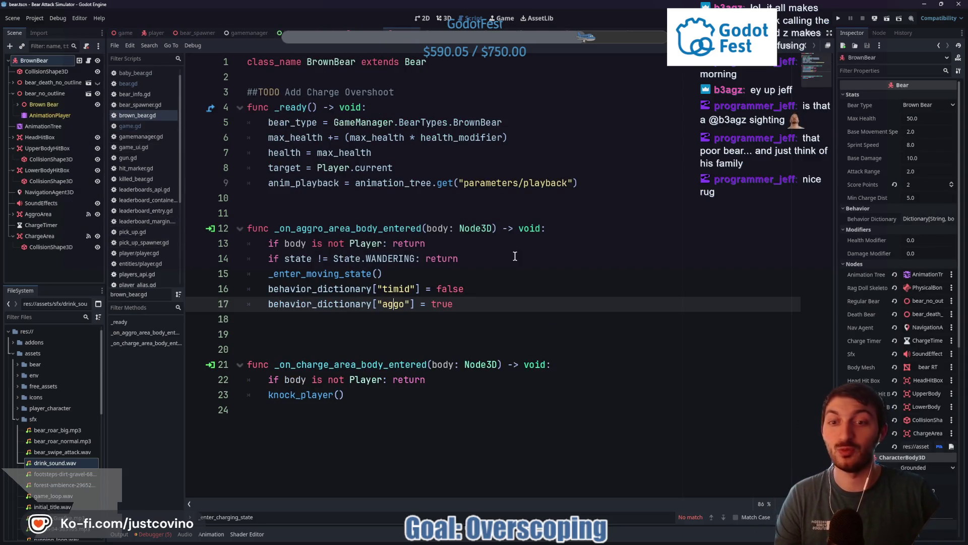
{"action": "left_click_drag", "start_coordinate": [397, 92], "coordinate": [232, 91]}
{"action": "key", "text": "BackSpace"}
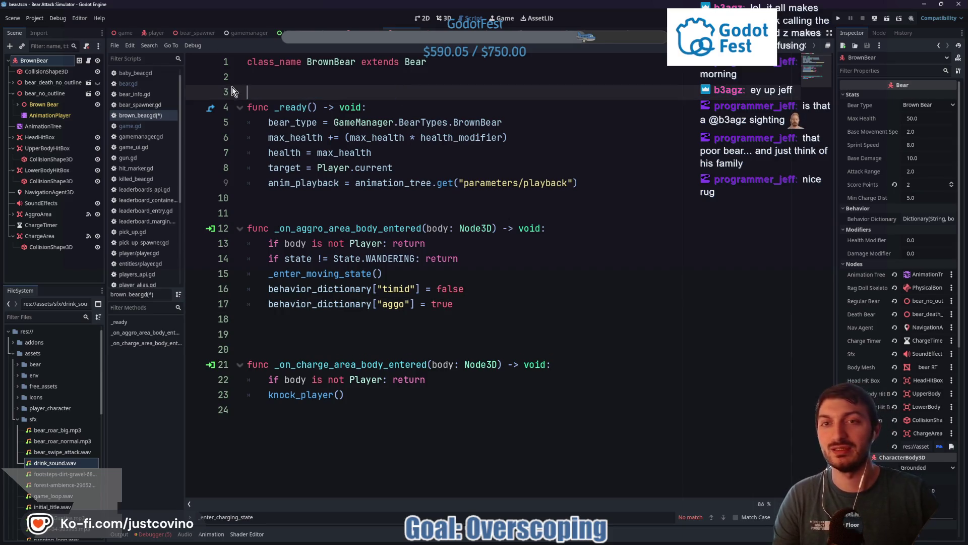
Step: In the parent bear.gd, raise KNOCKBACK_POWER from 20.0 to 50.0 and save
{"action": "left_click", "coordinate": [418, 63]}
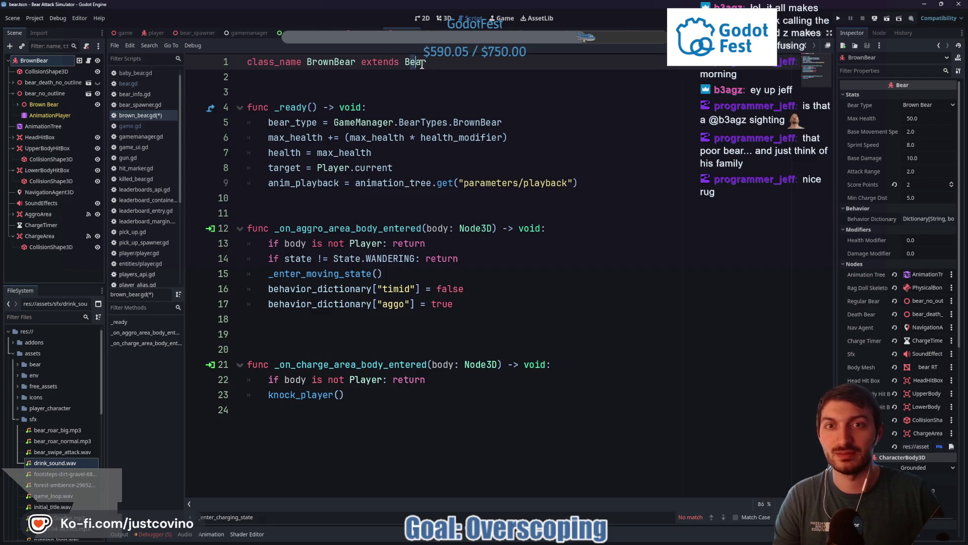
{"action": "left_click", "coordinate": [418, 63], "text": "ctrl"}
{"action": "scroll", "coordinate": [446, 161], "scroll_direction": "up", "scroll_amount": 20}
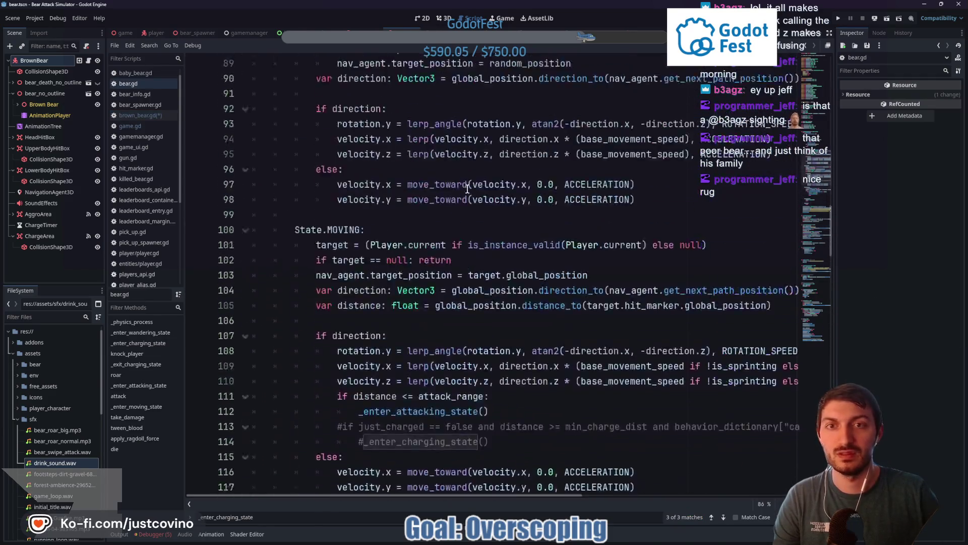
{"action": "scroll", "coordinate": [464, 210], "scroll_direction": "up", "scroll_amount": 5}
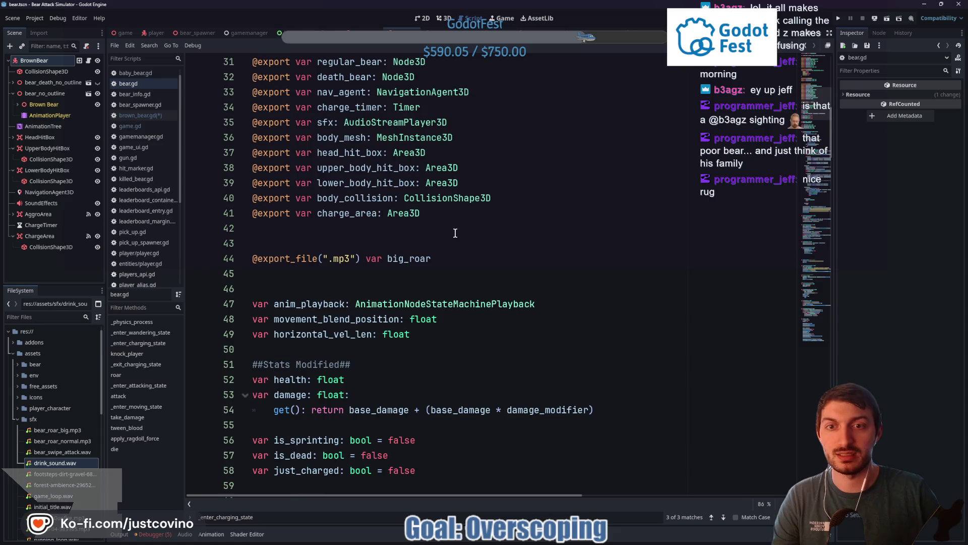
{"action": "scroll", "coordinate": [454, 232], "scroll_direction": "down", "scroll_amount": 9}
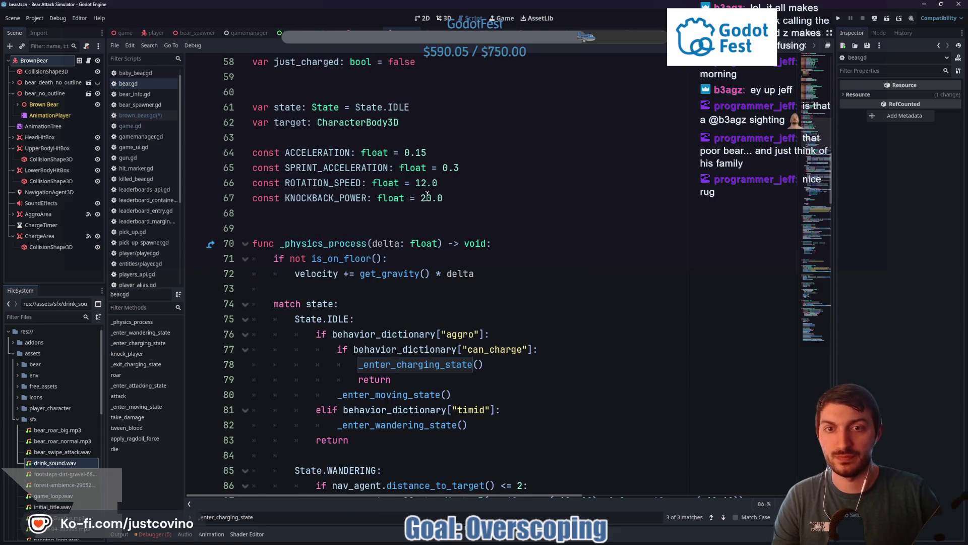
{"action": "left_click", "coordinate": [424, 197]}
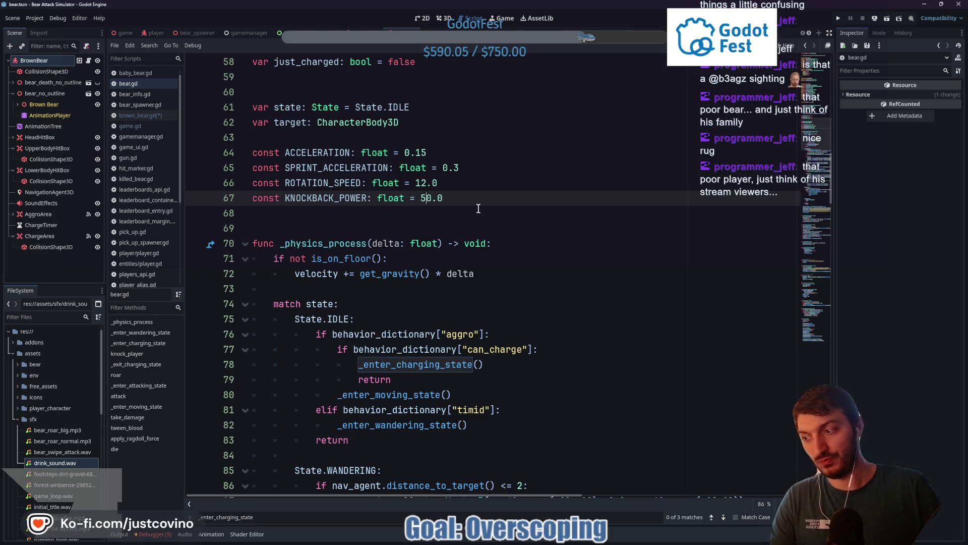
{"action": "key", "text": "ctrl+s"}
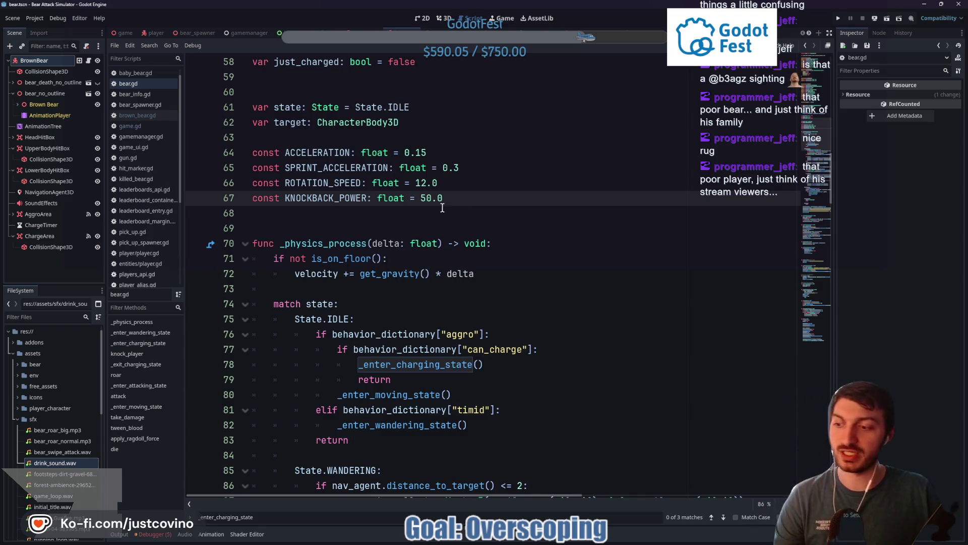
{"action": "left_click", "coordinate": [123, 33]}
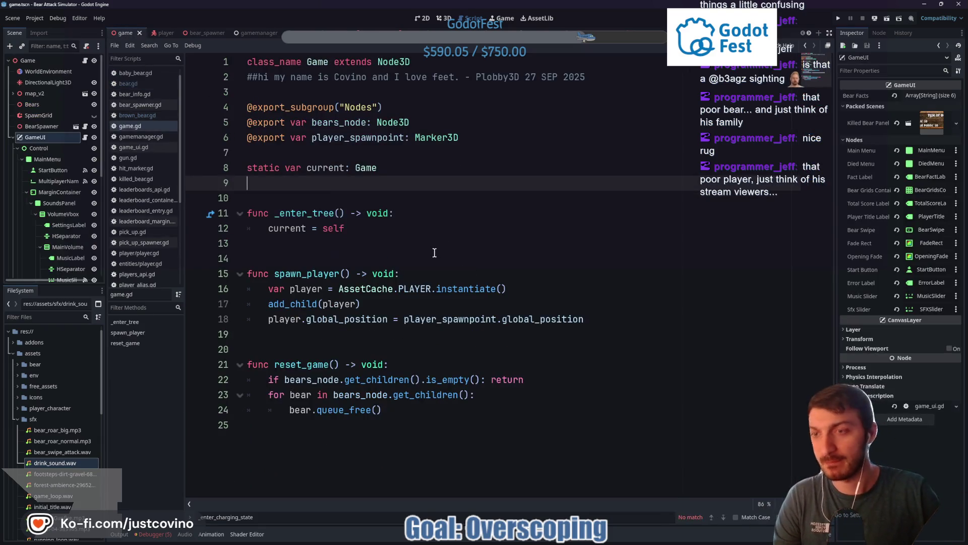
Step: Run the project and start a new game with a placeholder player name
{"action": "key", "text": "F5"}
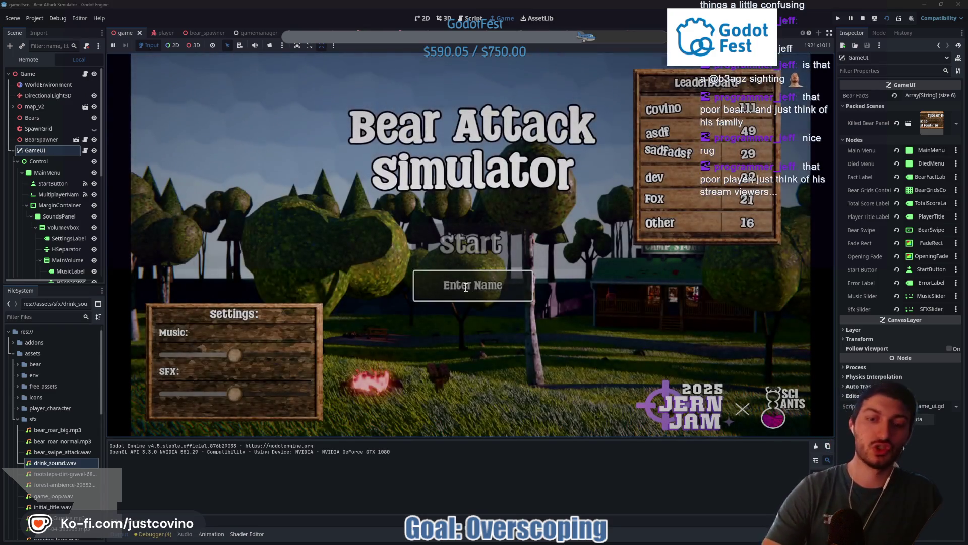
{"action": "left_click", "coordinate": [466, 287]}
{"action": "type", "text": "ljkdfjk"}
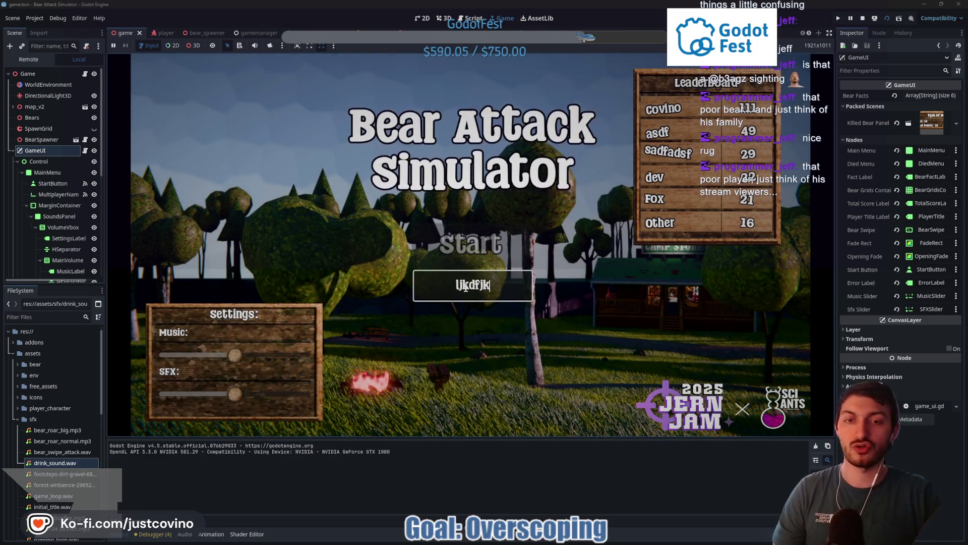
{"action": "left_click", "coordinate": [471, 244]}
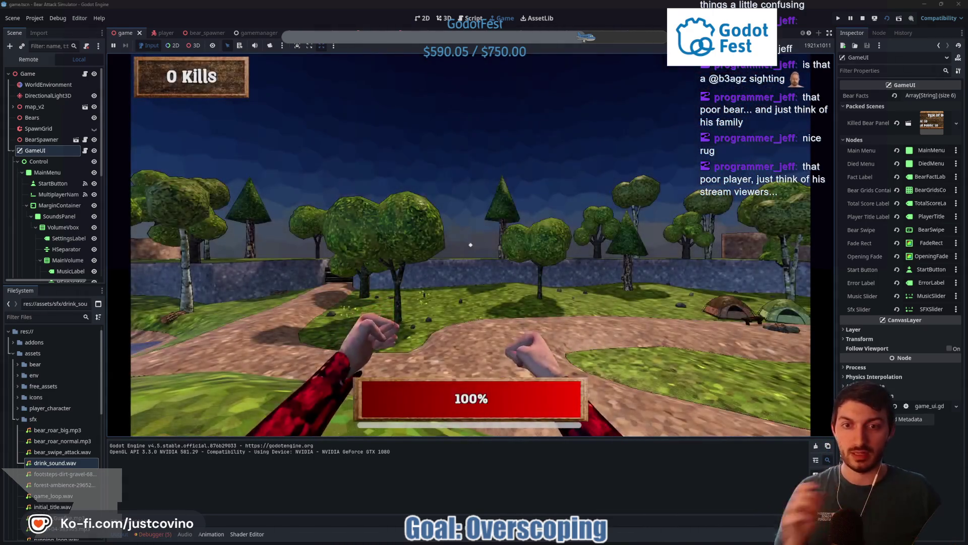
Step: Walk through the forest until a bear charges, attack it, then stop the game
{"action": "key", "text": "w"}
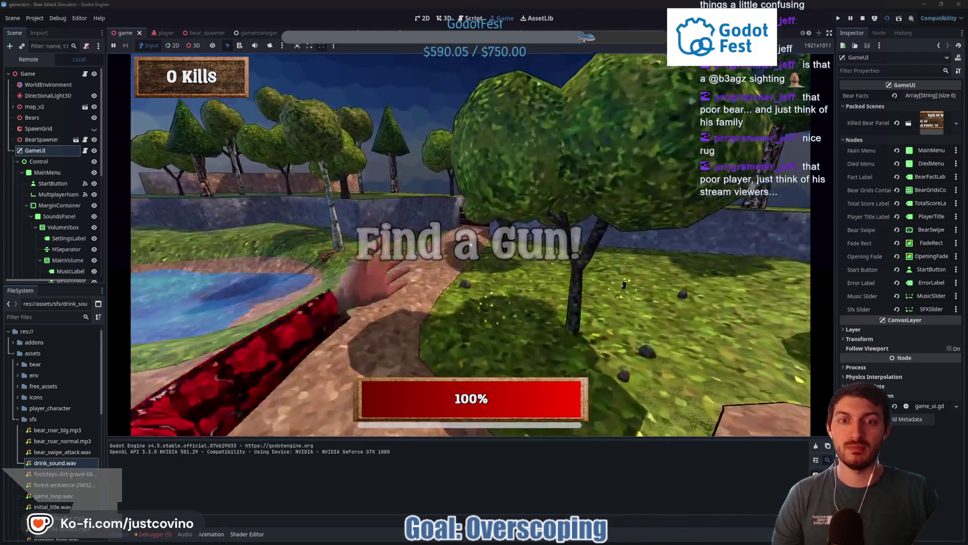
{"action": "key", "text": "w"}
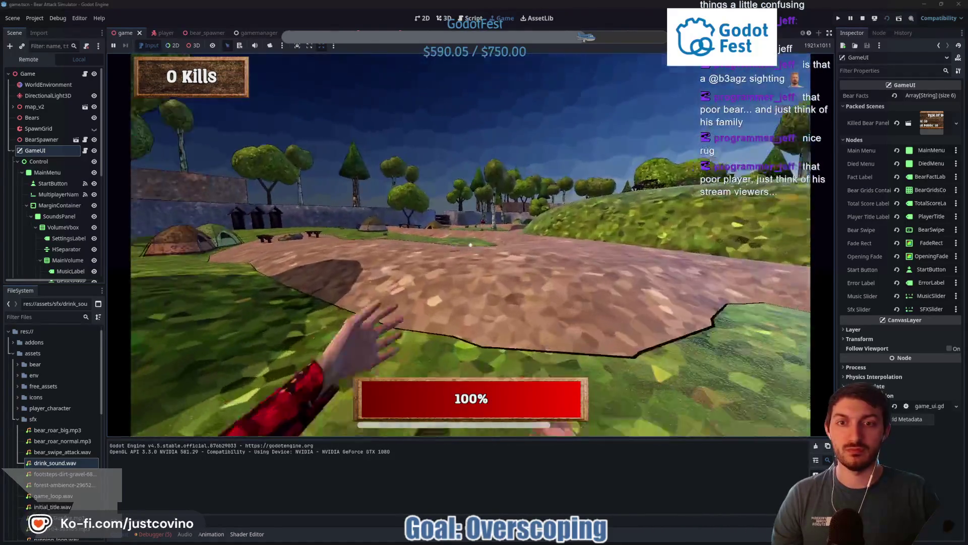
{"action": "key", "text": "w"}
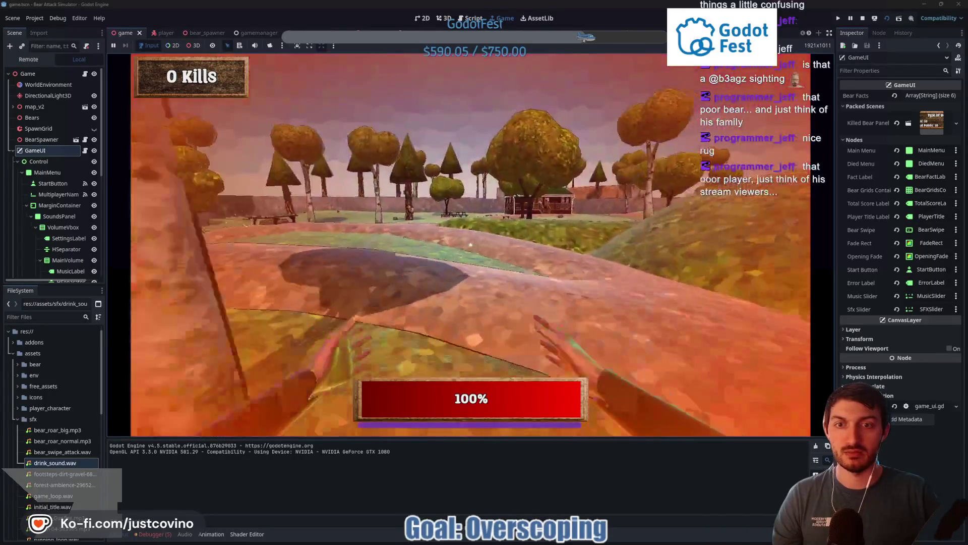
{"action": "key", "text": "w"}
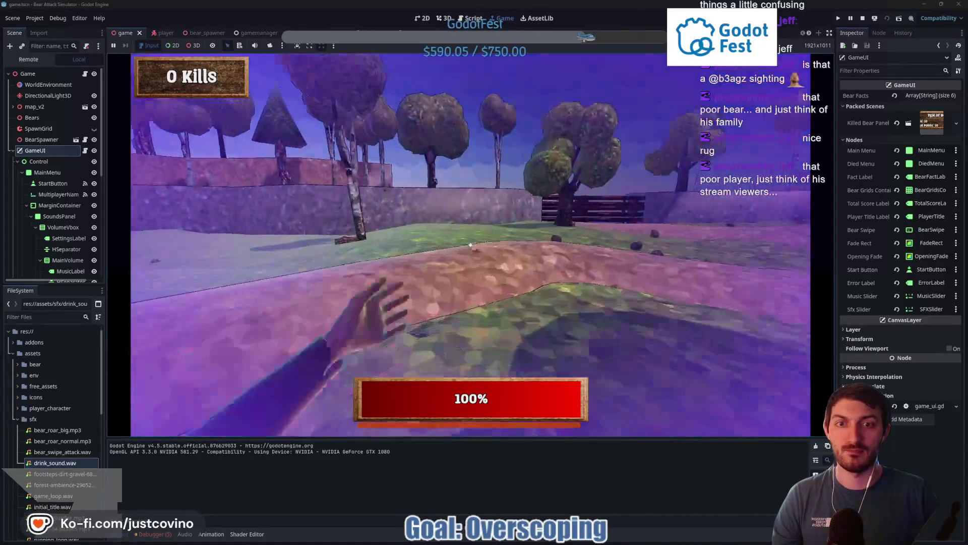
{"action": "key", "text": "w"}
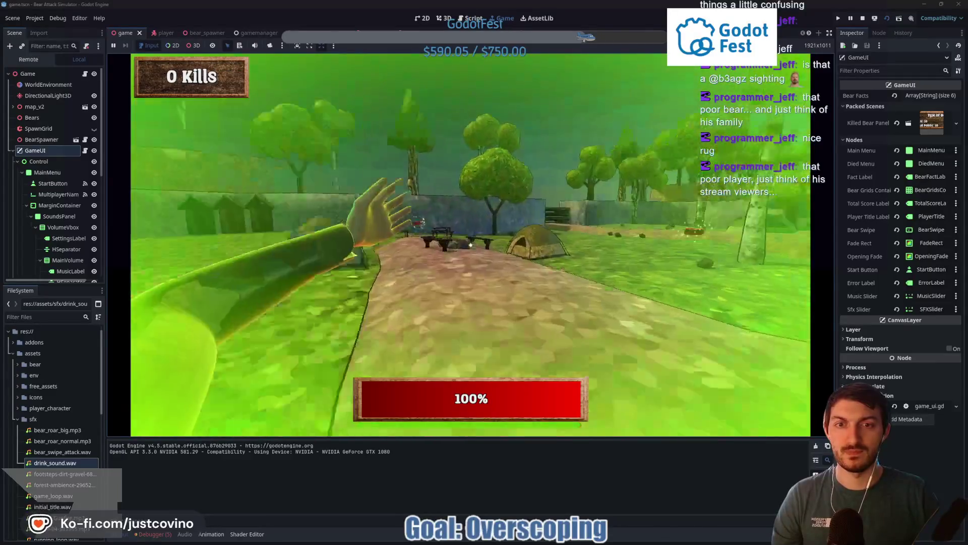
{"action": "key", "text": "w"}
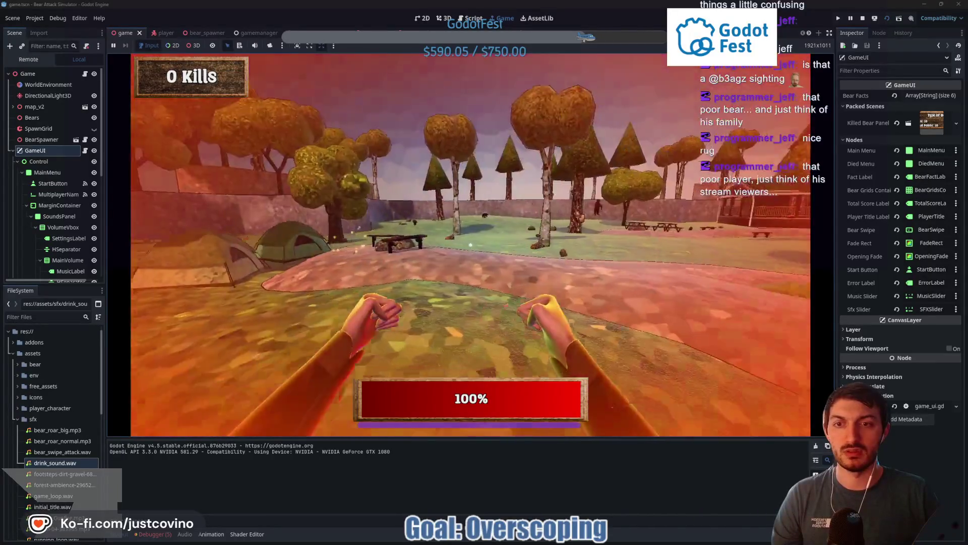
{"action": "key", "text": "w"}
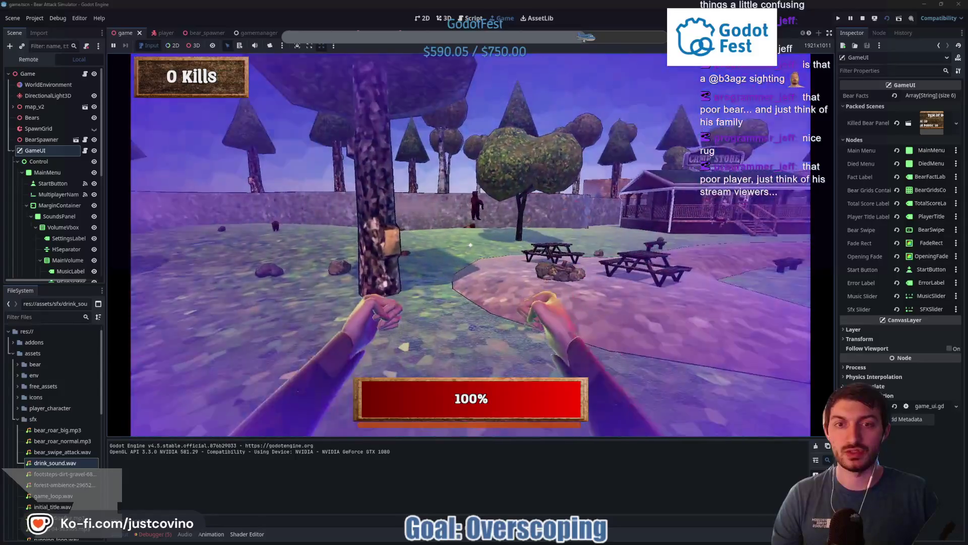
{"action": "key", "text": "w"}
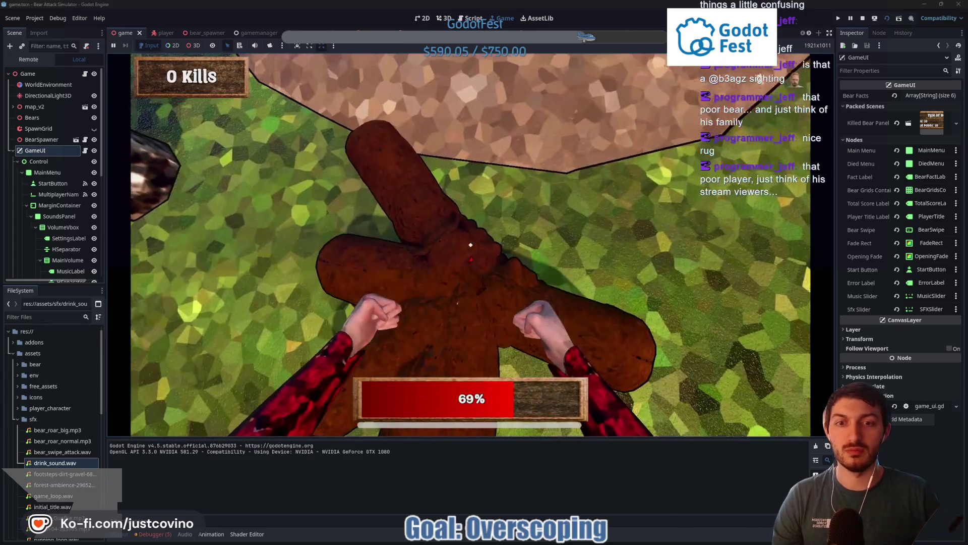
{"action": "left_click", "coordinate": [471, 245]}
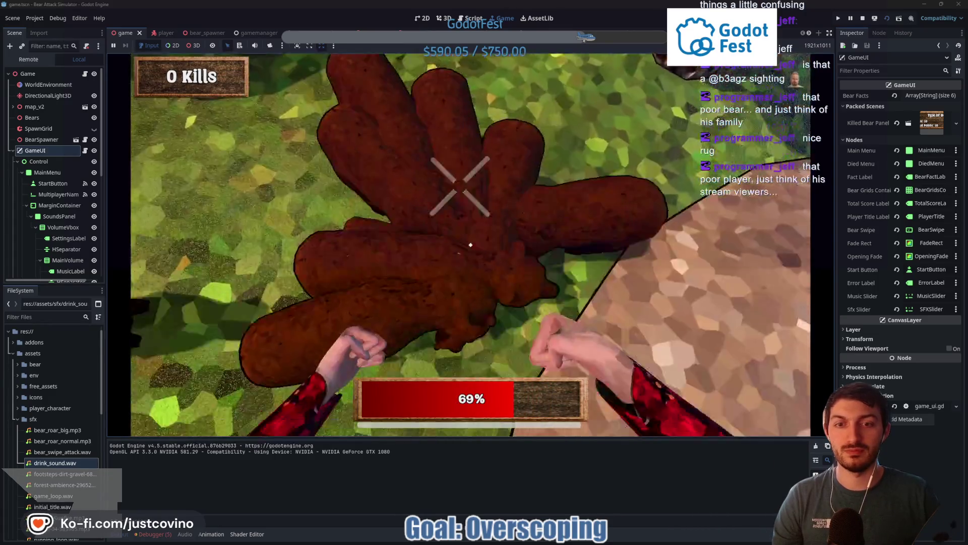
{"action": "key", "text": "F8"}
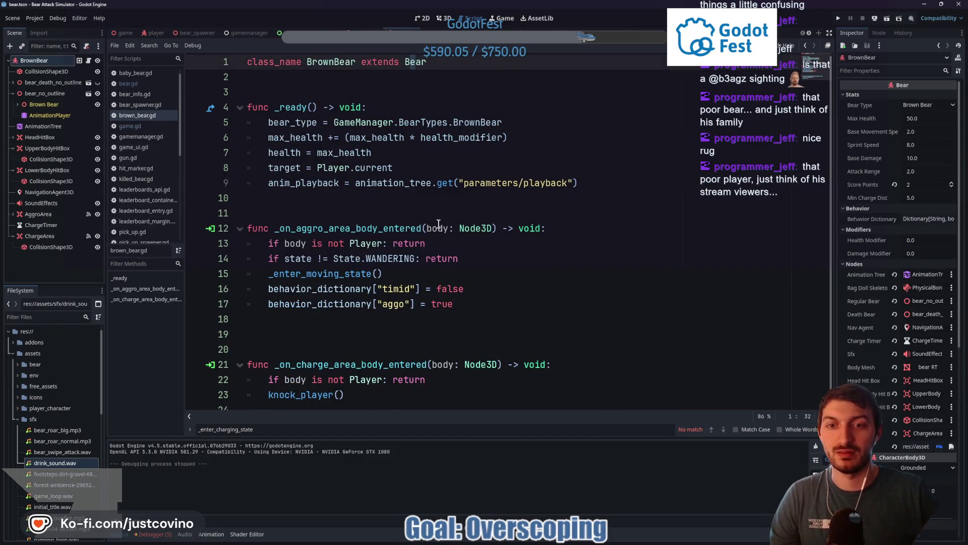
Step: In bear.gd's knock_player function, set the player's upward velocity.y to 10.0 and save
{"action": "scroll", "coordinate": [438, 224], "scroll_direction": "down", "scroll_amount": 1}
{"action": "scroll", "coordinate": [429, 155], "scroll_direction": "up", "scroll_amount": 1}
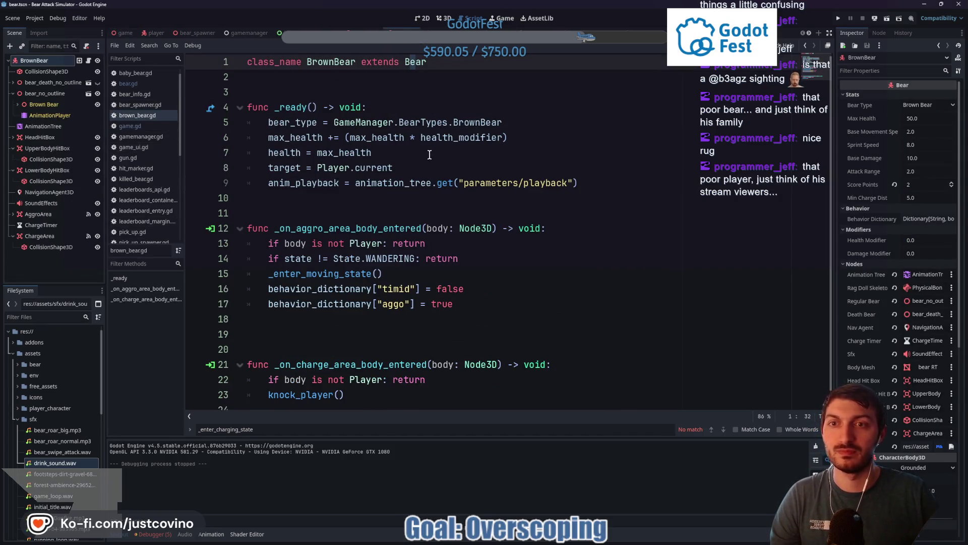
{"action": "left_click", "coordinate": [417, 63], "text": "ctrl"}
{"action": "scroll", "coordinate": [439, 151], "scroll_direction": "down", "scroll_amount": 20}
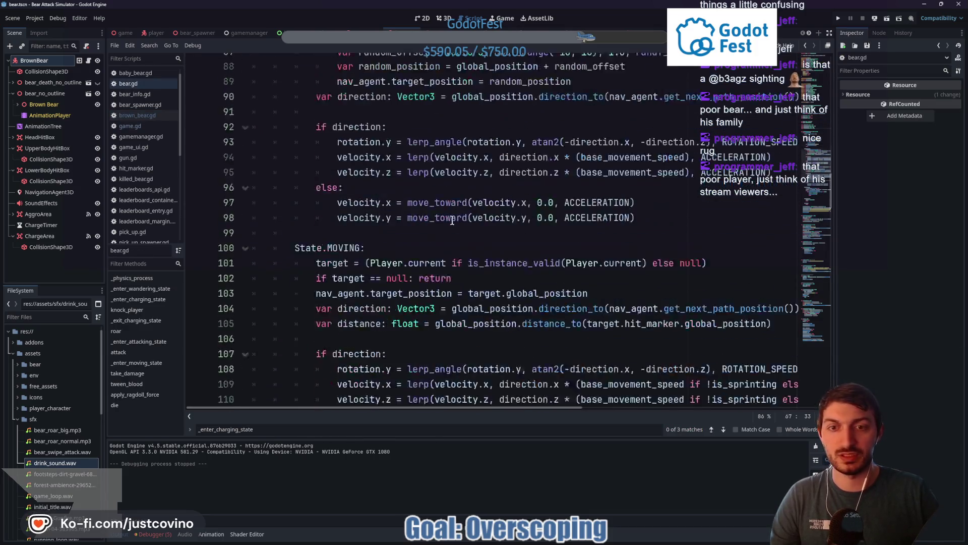
{"action": "scroll", "coordinate": [457, 213], "scroll_direction": "down", "scroll_amount": 20}
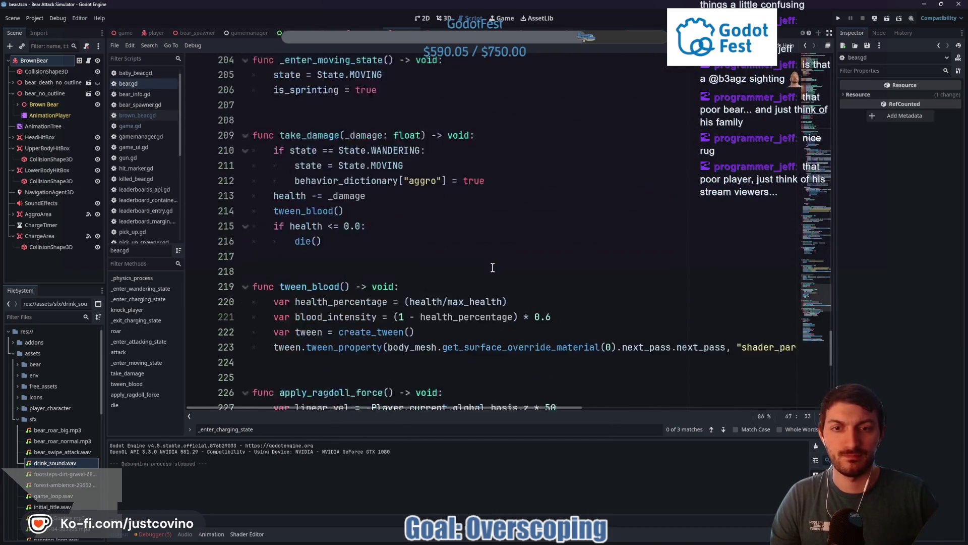
{"action": "scroll", "coordinate": [488, 265], "scroll_direction": "down", "scroll_amount": 2}
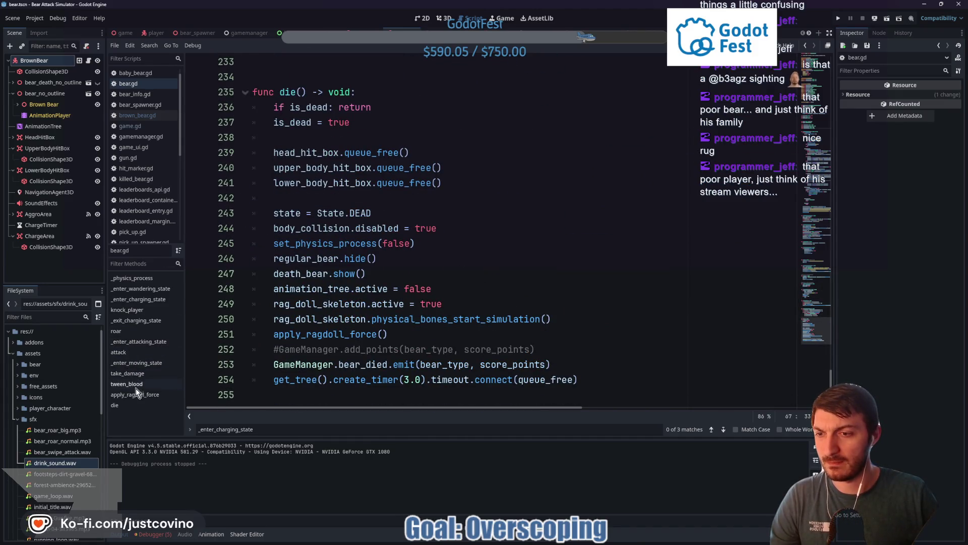
{"action": "left_click", "coordinate": [132, 310]}
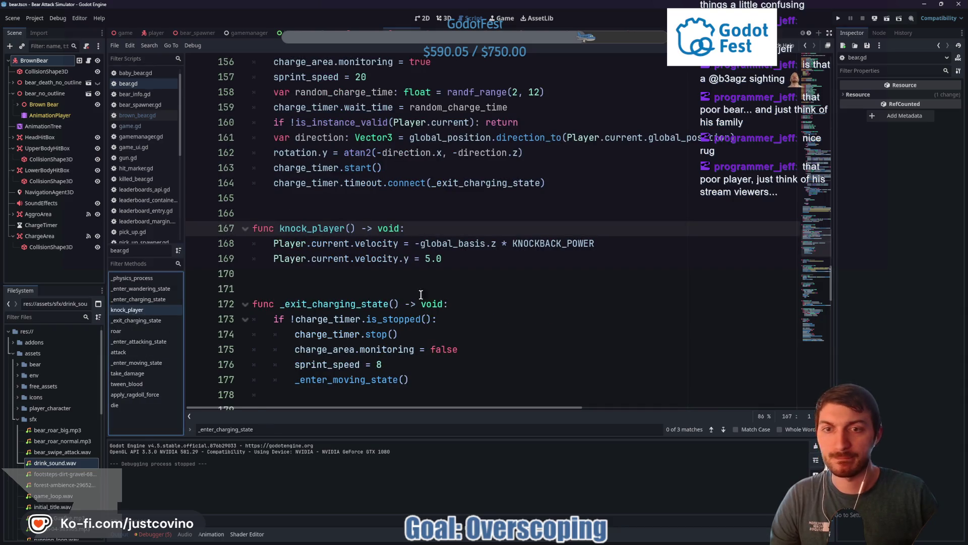
{"action": "left_click", "coordinate": [427, 255]}
{"action": "type", "text": "10"}
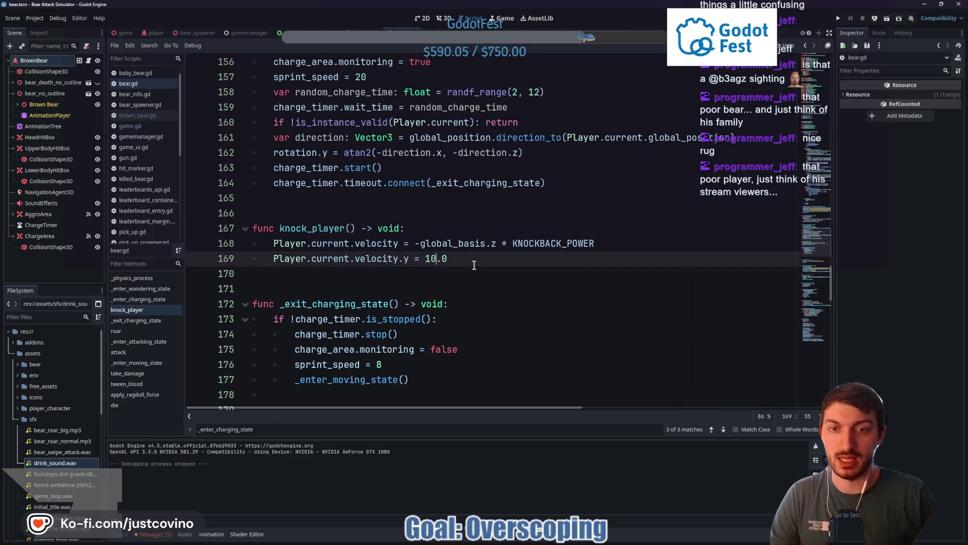
{"action": "key", "text": "End"}
{"action": "key", "text": "ctrl+s"}
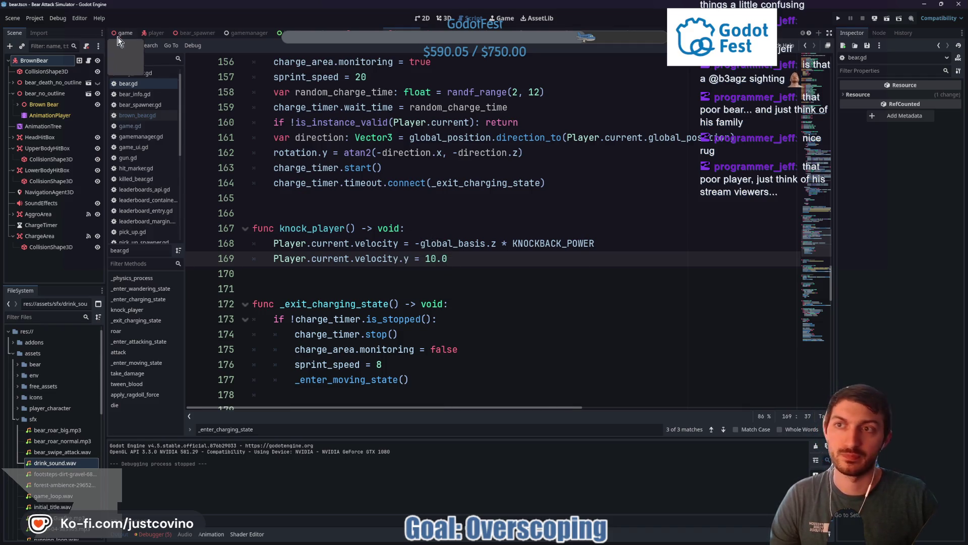
Step: Find KNOCKBACK_POWER on line 67 of bear.gd and select its 50 value
{"action": "scroll", "coordinate": [434, 227], "scroll_direction": "up", "scroll_amount": 15}
{"action": "scroll", "coordinate": [433, 228], "scroll_direction": "up", "scroll_amount": 20}
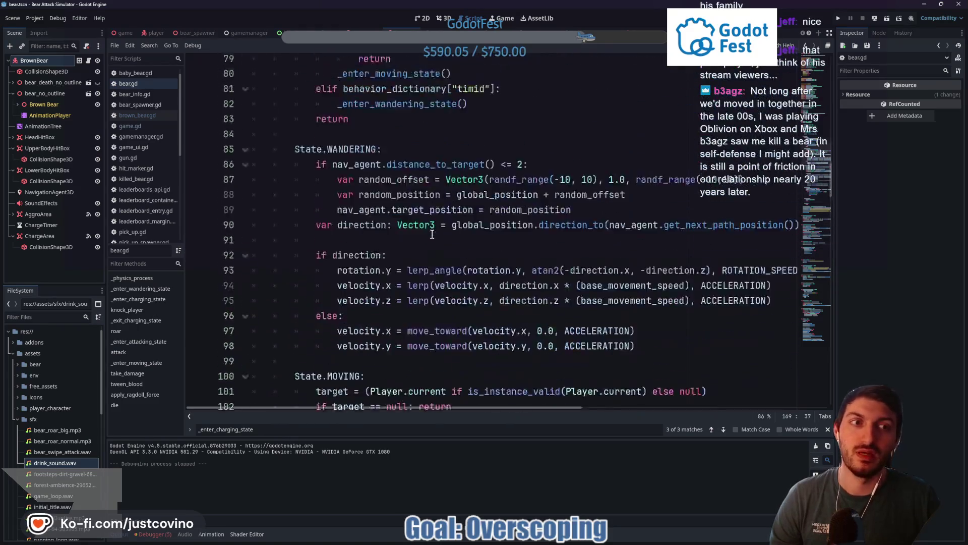
{"action": "scroll", "coordinate": [439, 247], "scroll_direction": "up", "scroll_amount": 4}
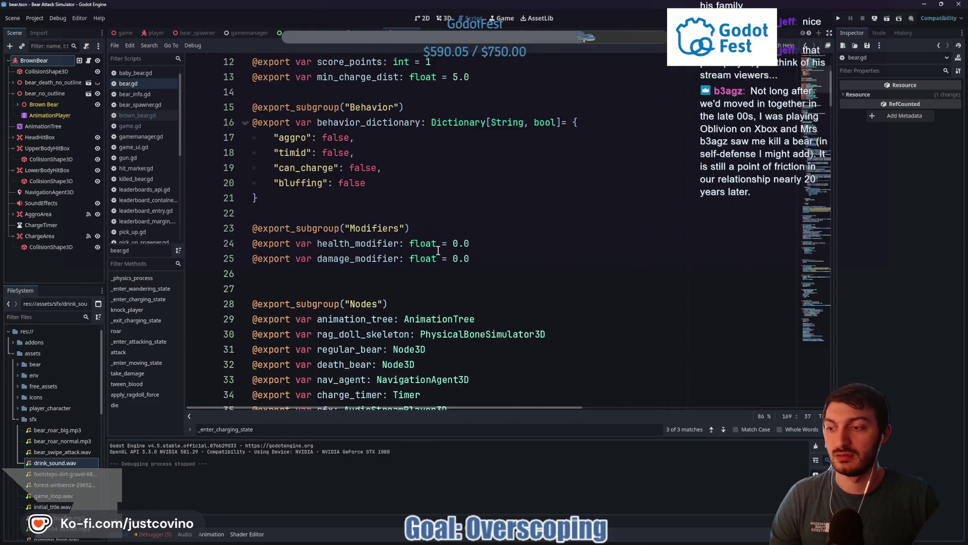
{"action": "scroll", "coordinate": [446, 252], "scroll_direction": "down", "scroll_amount": 2}
{"action": "mouse_move", "coordinate": [536, 238]}
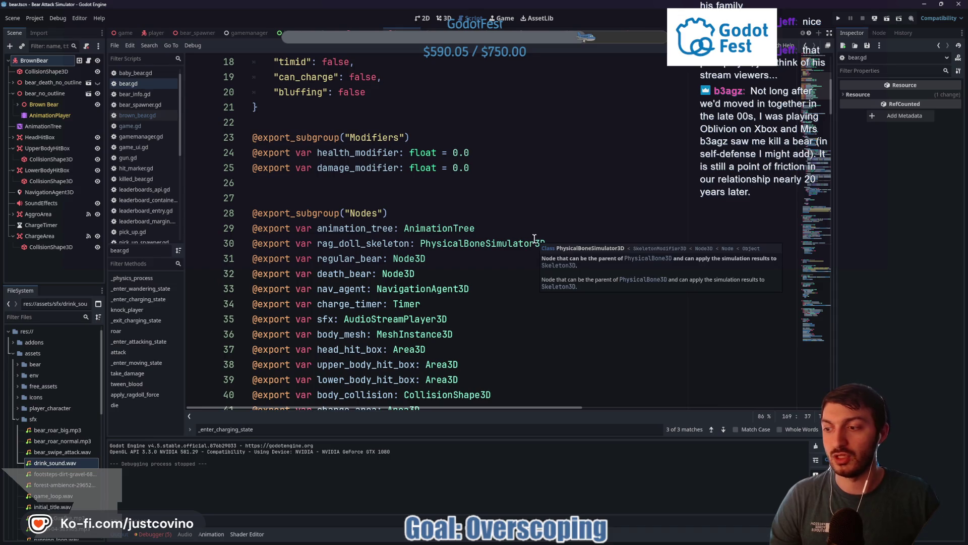
{"action": "mouse_move", "coordinate": [508, 248]}
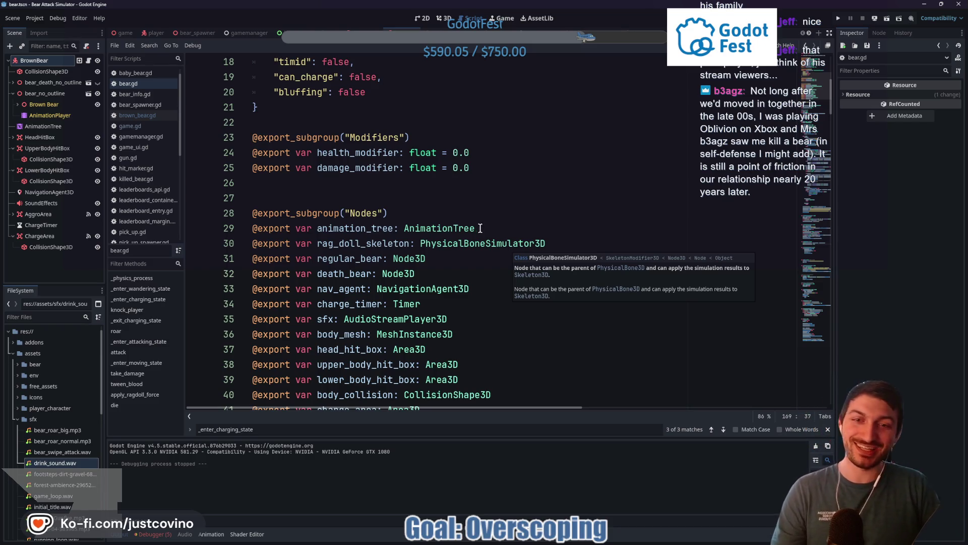
{"action": "scroll", "coordinate": [447, 186], "scroll_direction": "up", "scroll_amount": 4}
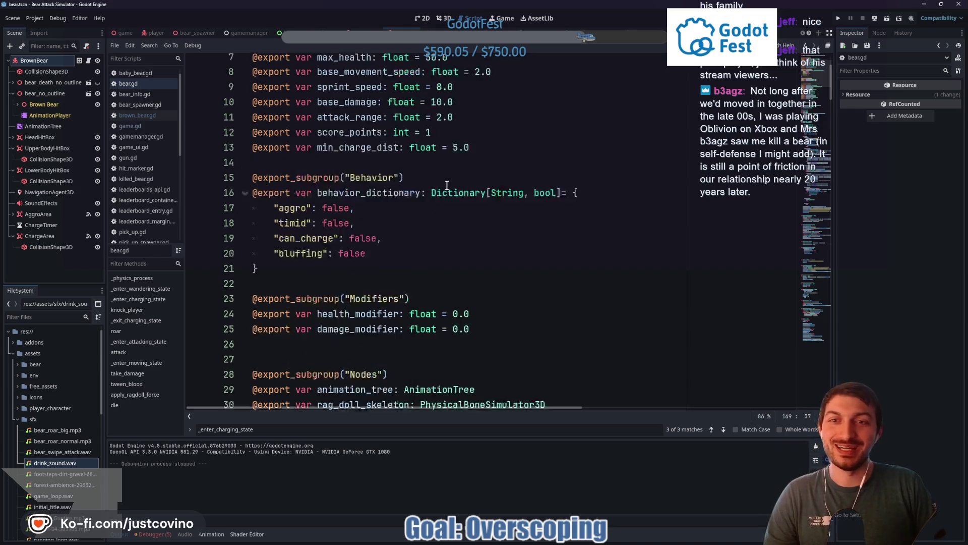
{"action": "scroll", "coordinate": [448, 185], "scroll_direction": "up", "scroll_amount": 1}
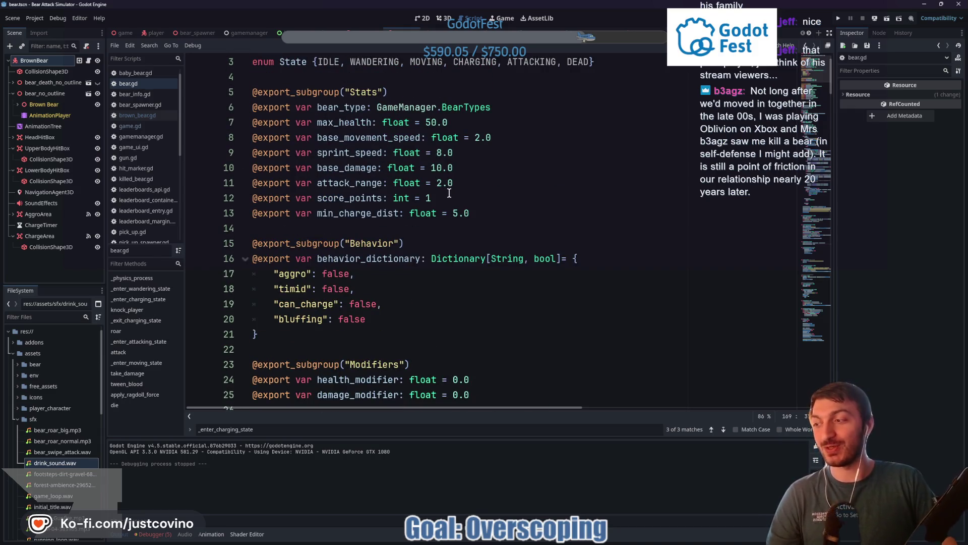
{"action": "scroll", "coordinate": [479, 216], "scroll_direction": "down", "scroll_amount": 2}
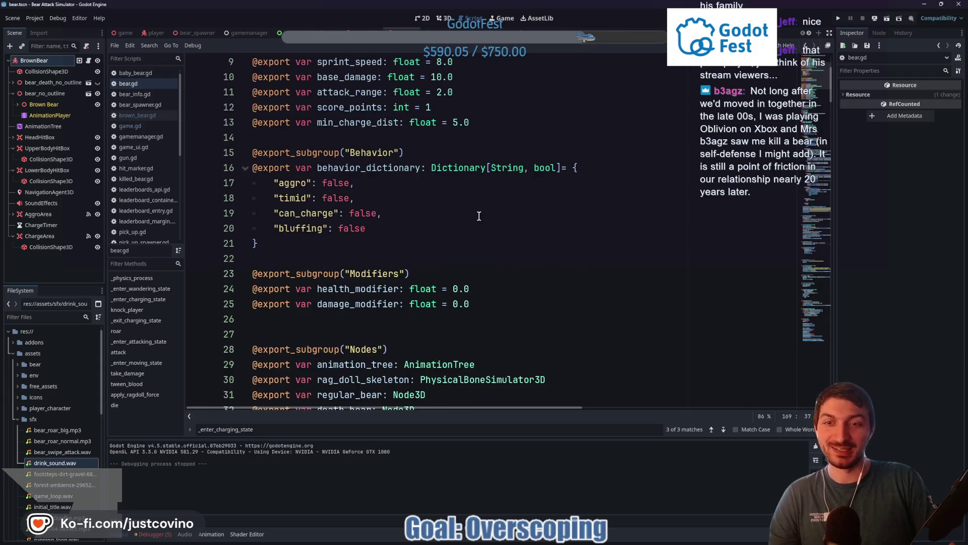
{"action": "scroll", "coordinate": [477, 213], "scroll_direction": "down", "scroll_amount": 2}
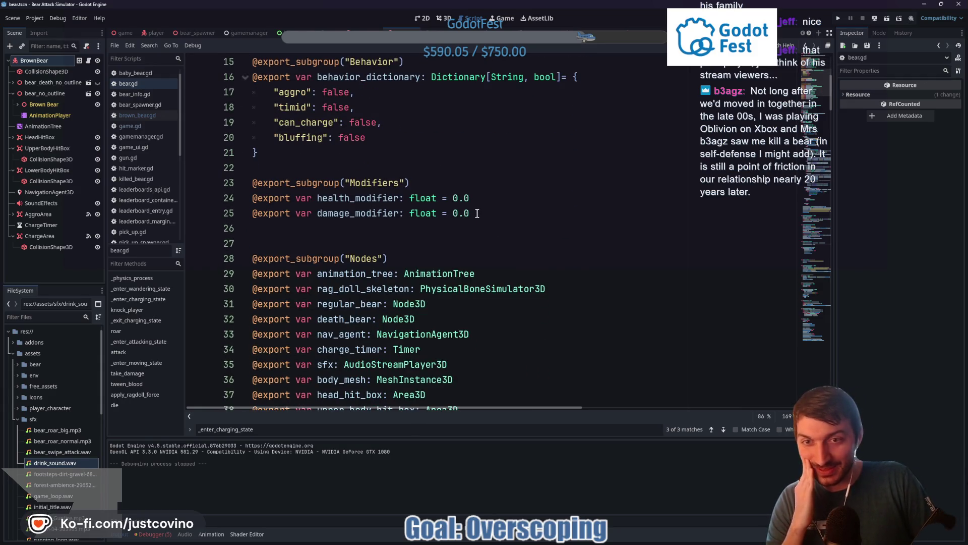
{"action": "scroll", "coordinate": [478, 214], "scroll_direction": "down", "scroll_amount": 5}
{"action": "scroll", "coordinate": [466, 231], "scroll_direction": "down", "scroll_amount": 7}
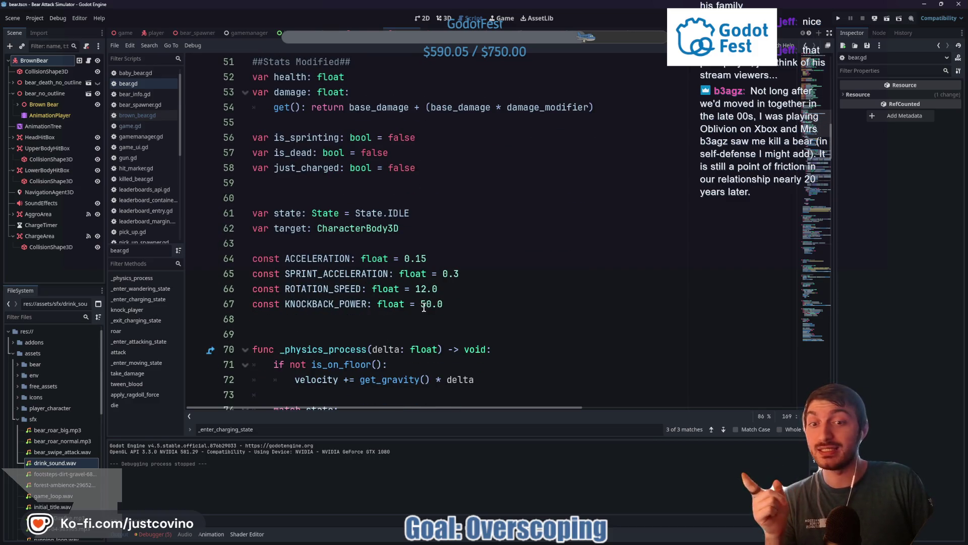
{"action": "double_click", "coordinate": [430, 303]}
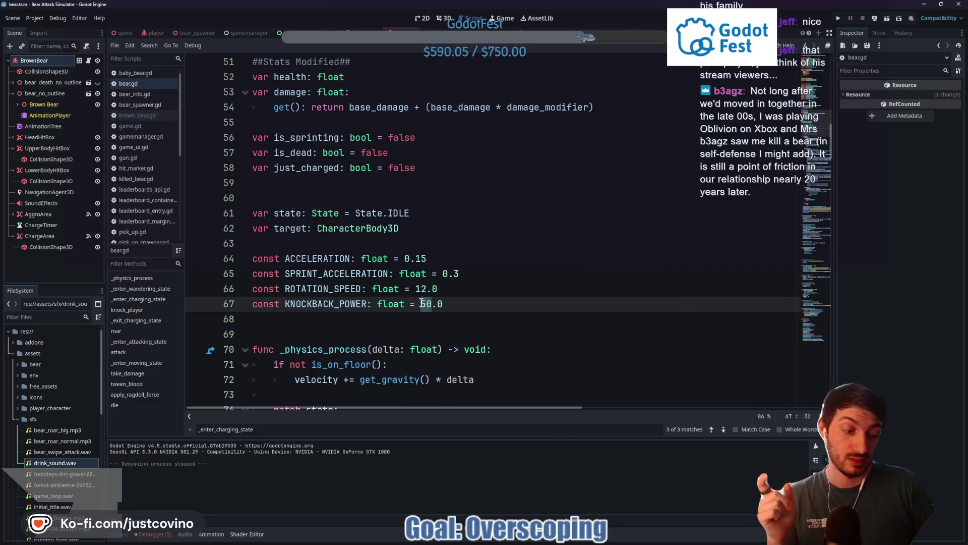
Step: Change KNOCKBACK_POWER to 69.0, save bear.gd, and run the game
{"action": "type", "text": "9"}
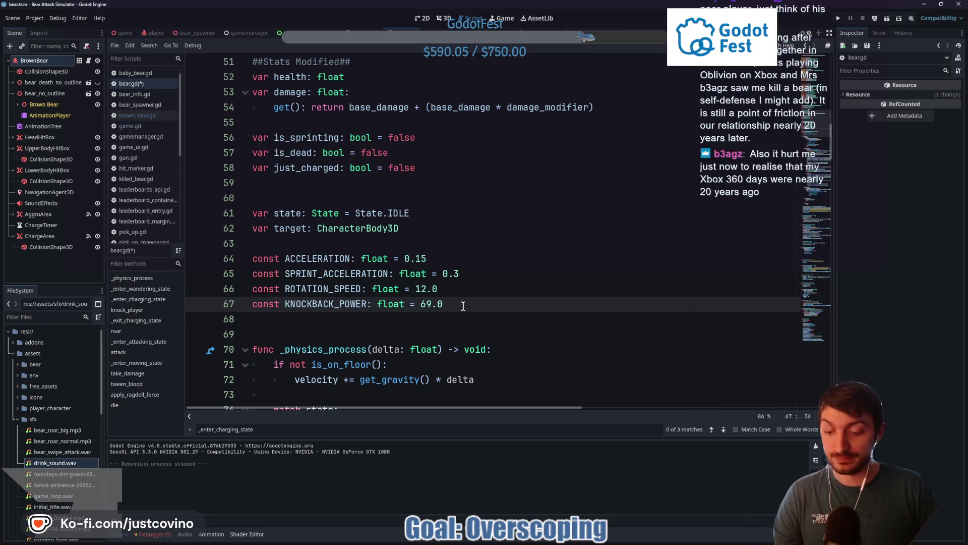
{"action": "key", "text": "ctrl+s"}
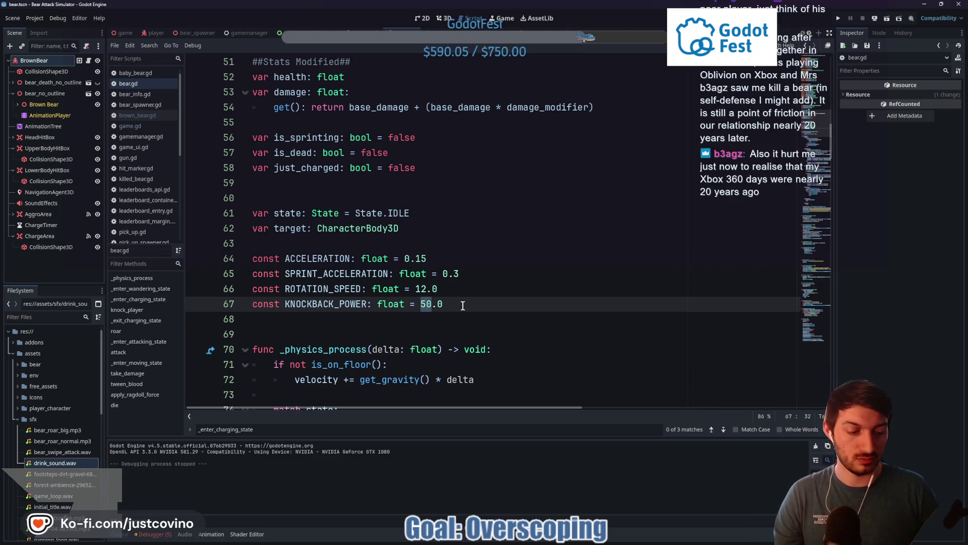
{"action": "type", "text": "69"}
{"action": "key", "text": "ctrl+s"}
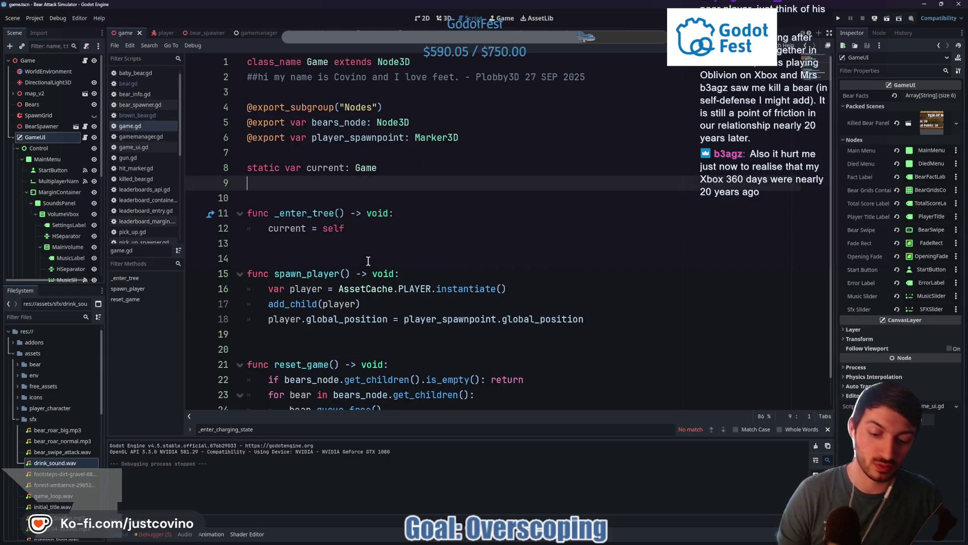
{"action": "key", "text": "F6"}
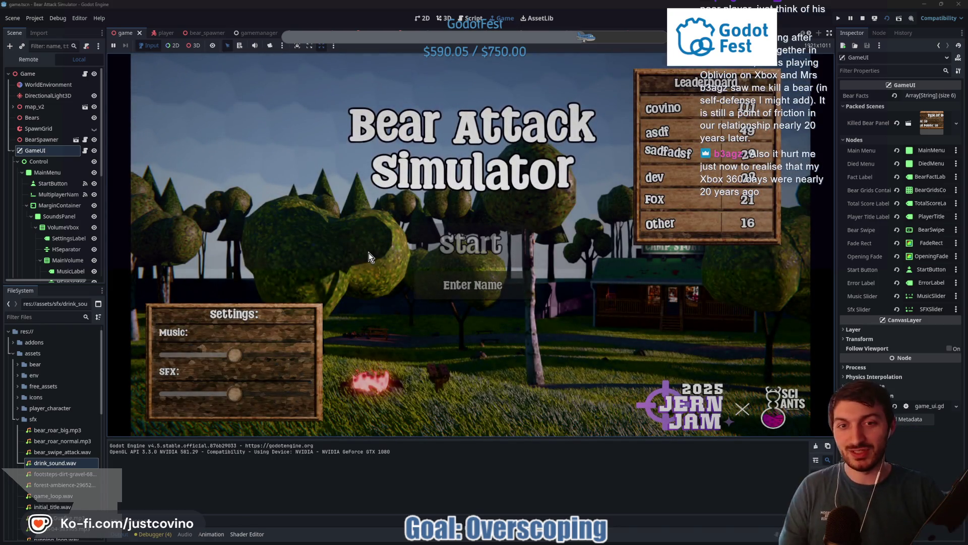
Step: Enter a placeholder player name in the game menu and start a new round
{"action": "left_click", "coordinate": [483, 299]}
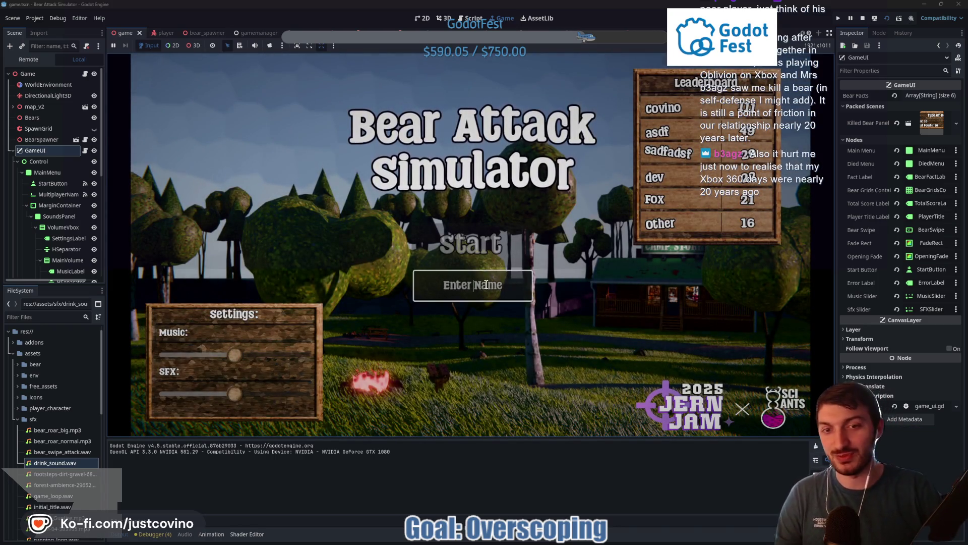
{"action": "type", "text": "dsfsdf"}
{"action": "left_click", "coordinate": [196, 353]}
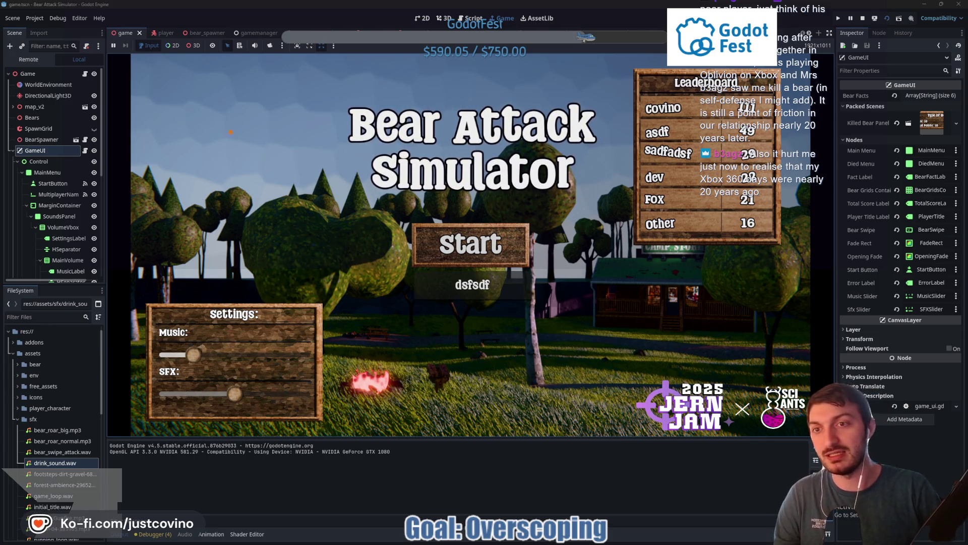
{"action": "mouse_move", "coordinate": [256, 151]}
{"action": "left_mouse_down"}
{"action": "mouse_move", "coordinate": [300, 217]}
{"action": "mouse_move", "coordinate": [382, 230]}
{"action": "mouse_move", "coordinate": [316, 255]}
{"action": "mouse_move", "coordinate": [231, 218]}
{"action": "mouse_move", "coordinate": [221, 132]}
{"action": "left_mouse_up"}
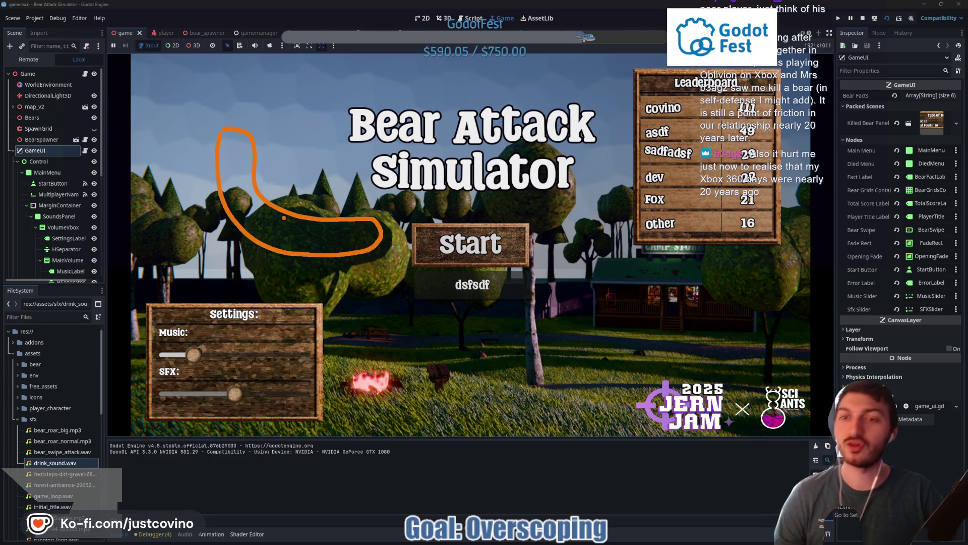
{"action": "mouse_move", "coordinate": [378, 253]}
{"action": "left_mouse_down"}
{"action": "mouse_move", "coordinate": [350, 263]}
{"action": "mouse_move", "coordinate": [247, 248]}
{"action": "left_mouse_up"}
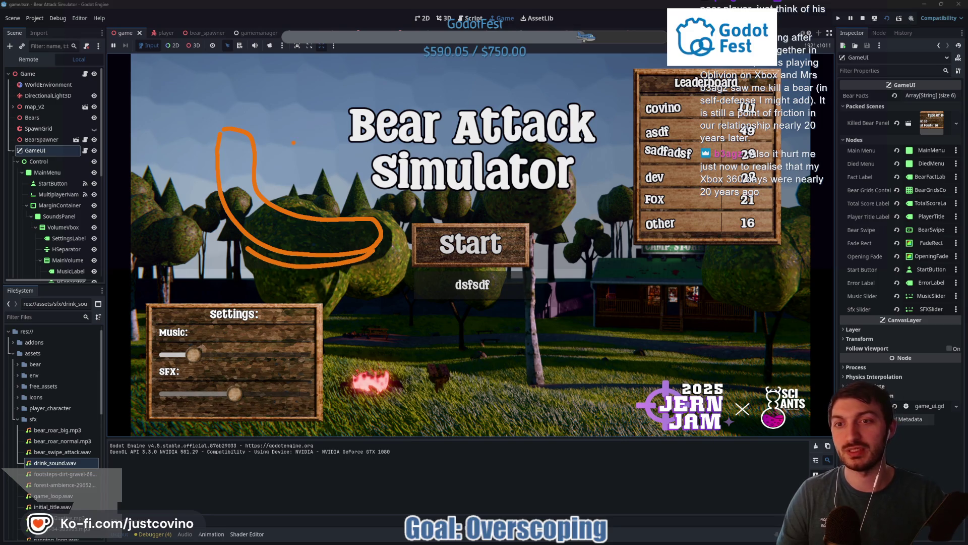
{"action": "mouse_move", "coordinate": [292, 122]}
{"action": "left_mouse_down"}
{"action": "mouse_move", "coordinate": [284, 200]}
{"action": "mouse_move", "coordinate": [429, 222]}
{"action": "left_mouse_up"}
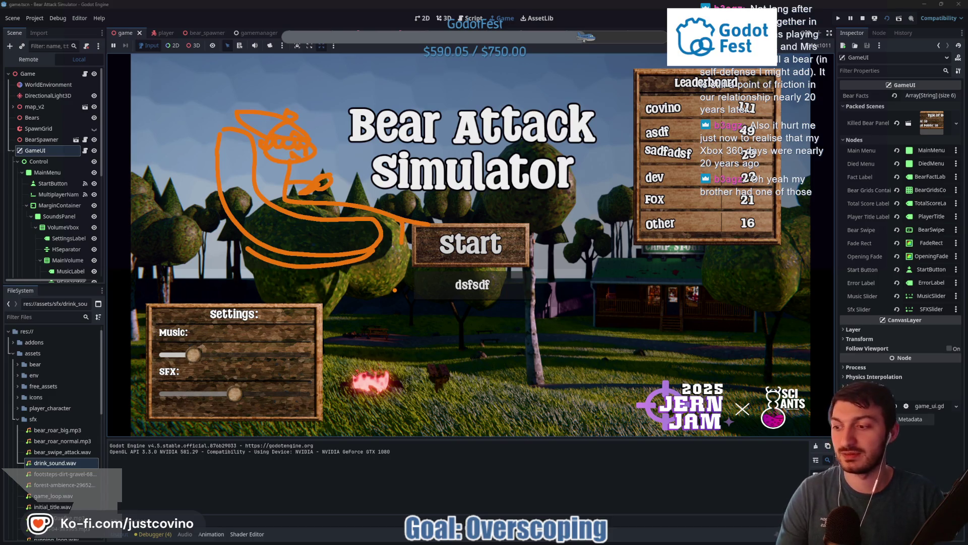
{"action": "key", "text": "Escape"}
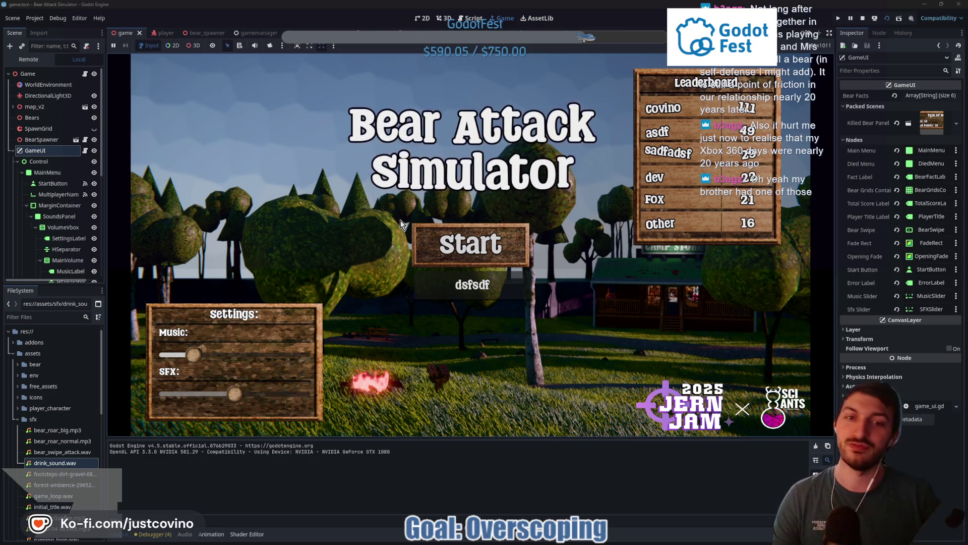
{"action": "left_click", "coordinate": [472, 259]}
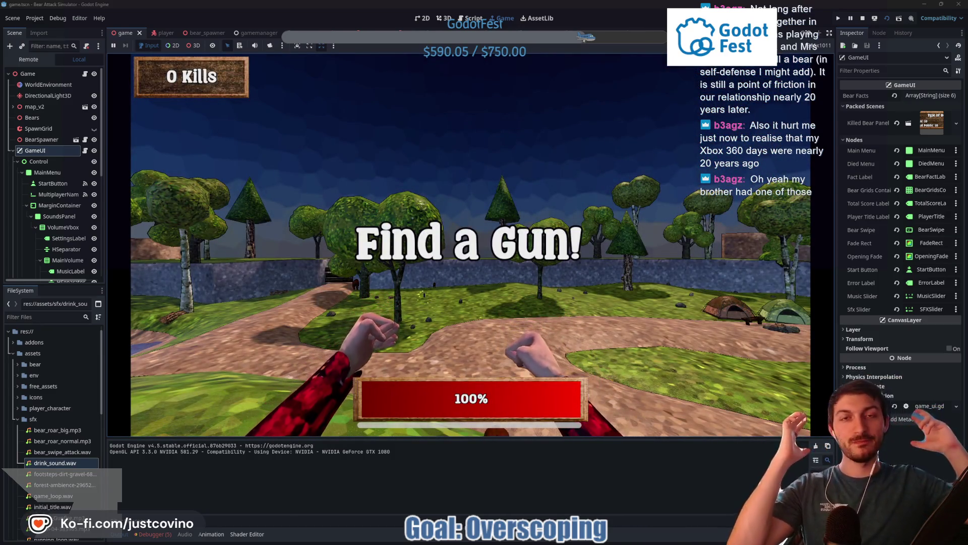
Step: Pick up the gun and shoot the first approaching bear
{"action": "key", "text": "w"}
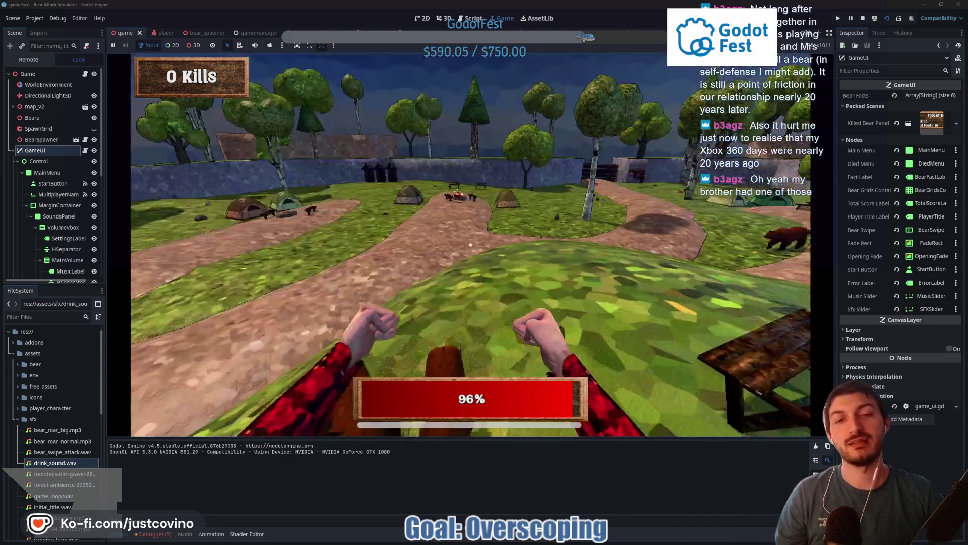
{"action": "key", "text": "w"}
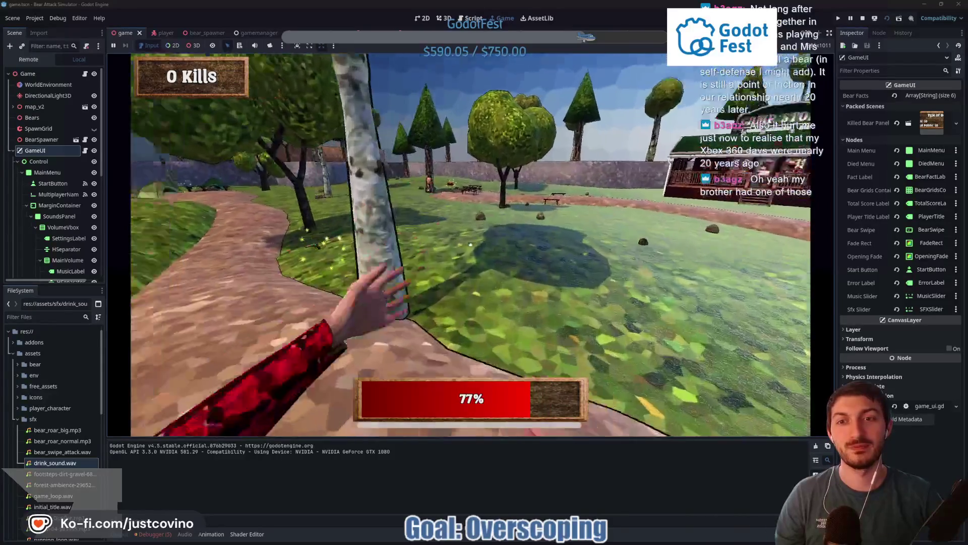
{"action": "key", "text": "e"}
{"action": "key", "text": "w"}
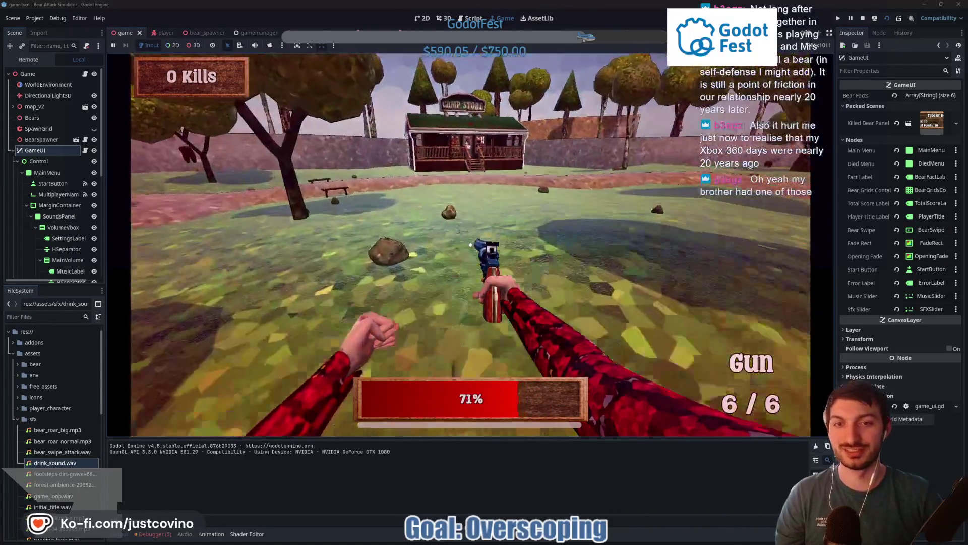
{"action": "key", "text": "w"}
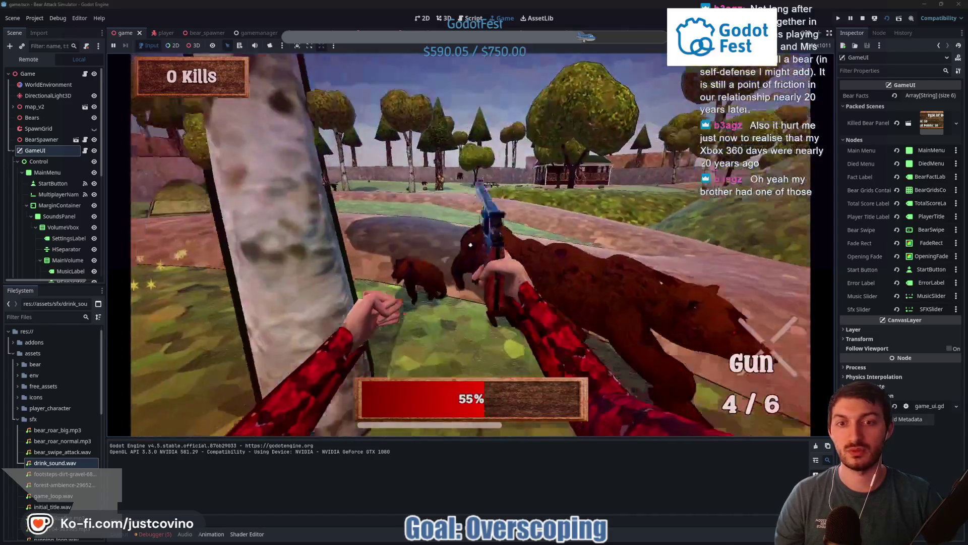
{"action": "left_click", "coordinate": [471, 245]}
{"action": "left_click", "coordinate": [471, 245]}
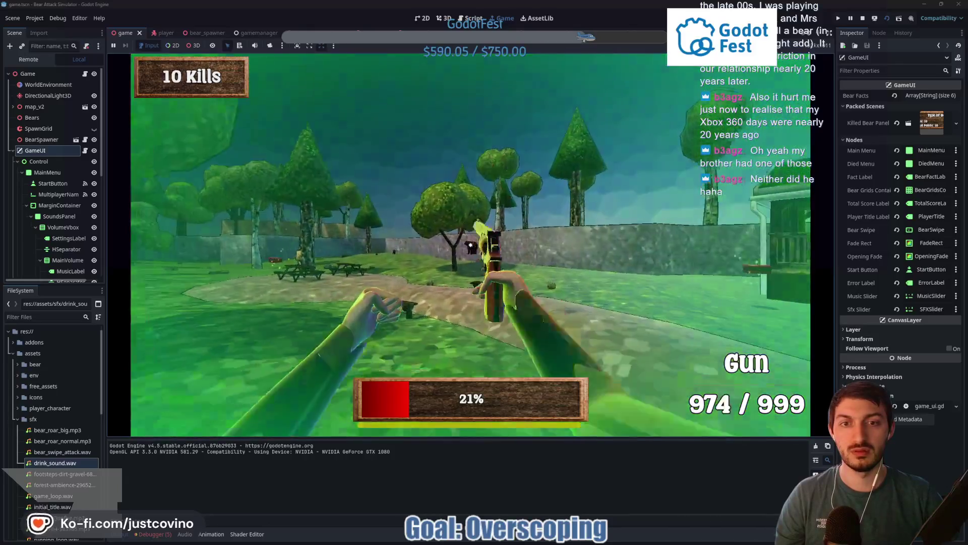
Step: Keep shooting charging bears while moving toward the tents, then stop the game
{"action": "left_click", "coordinate": [471, 245]}
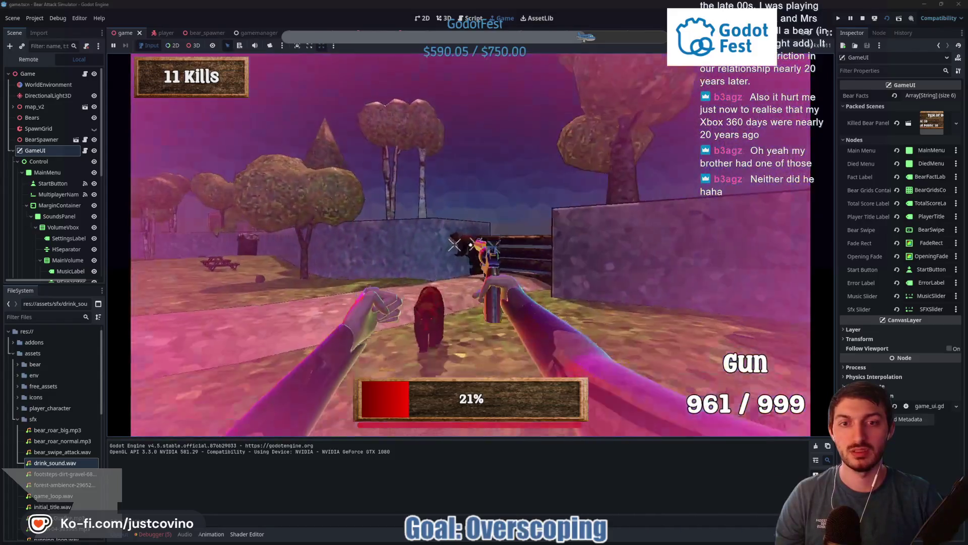
{"action": "left_click", "coordinate": [471, 245]}
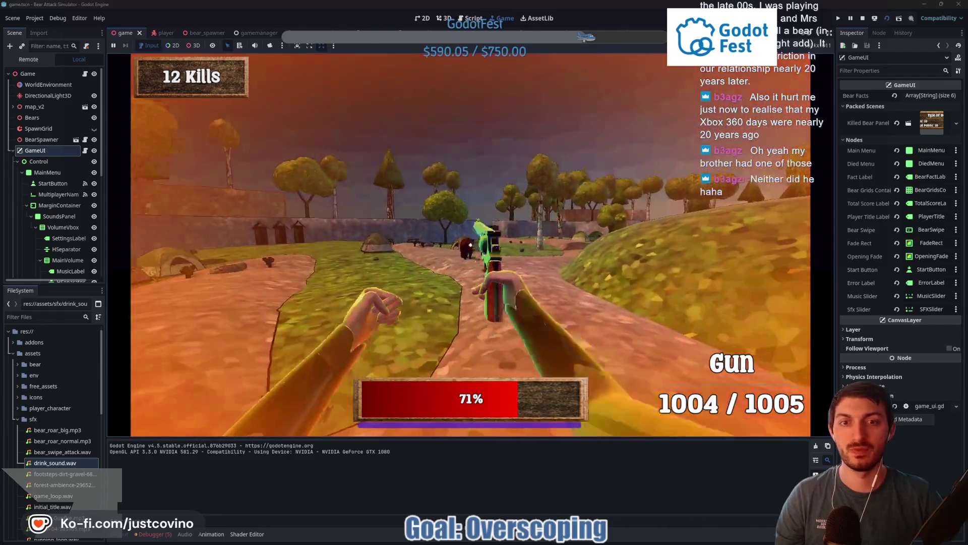
{"action": "left_click", "coordinate": [471, 246]}
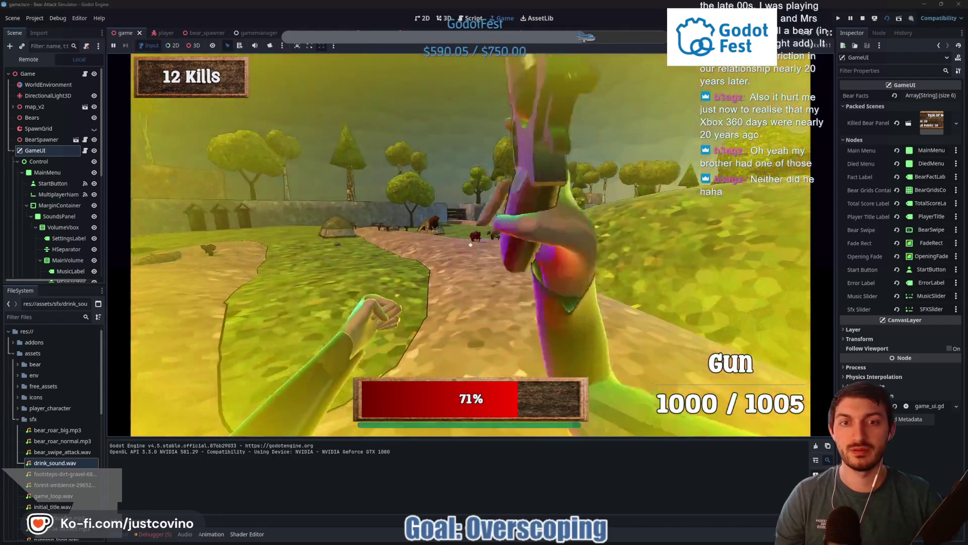
{"action": "left_click", "coordinate": [470, 246]}
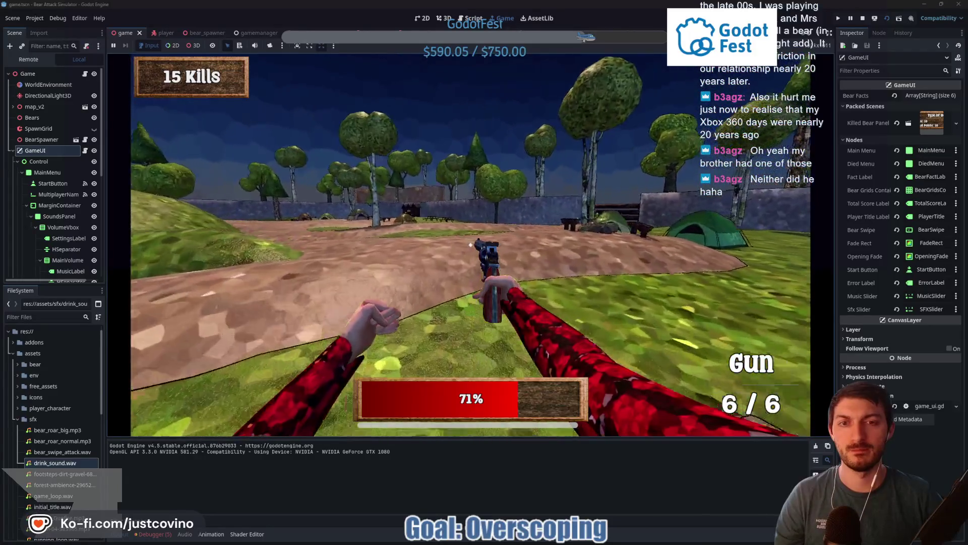
{"action": "key", "text": "w"}
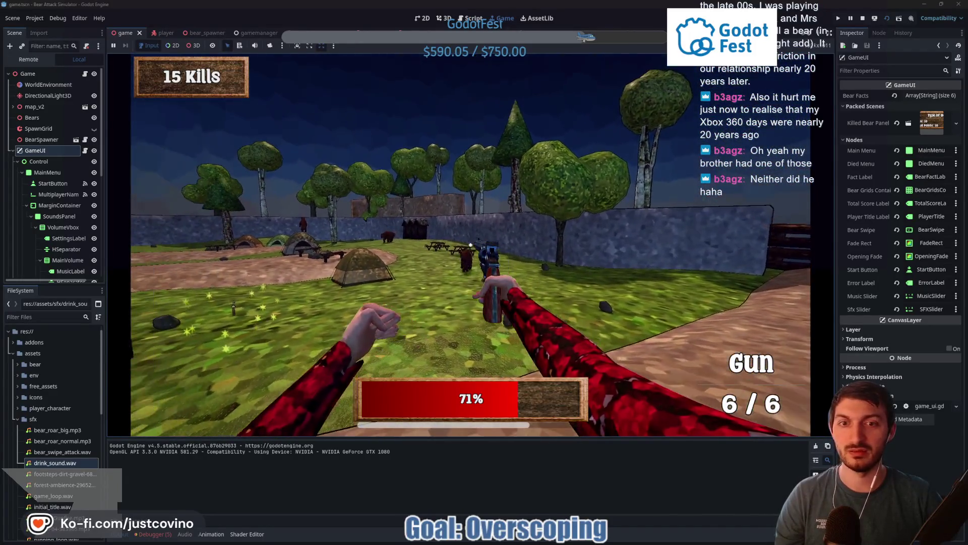
{"action": "left_click", "coordinate": [470, 246]}
{"action": "left_click", "coordinate": [470, 245]}
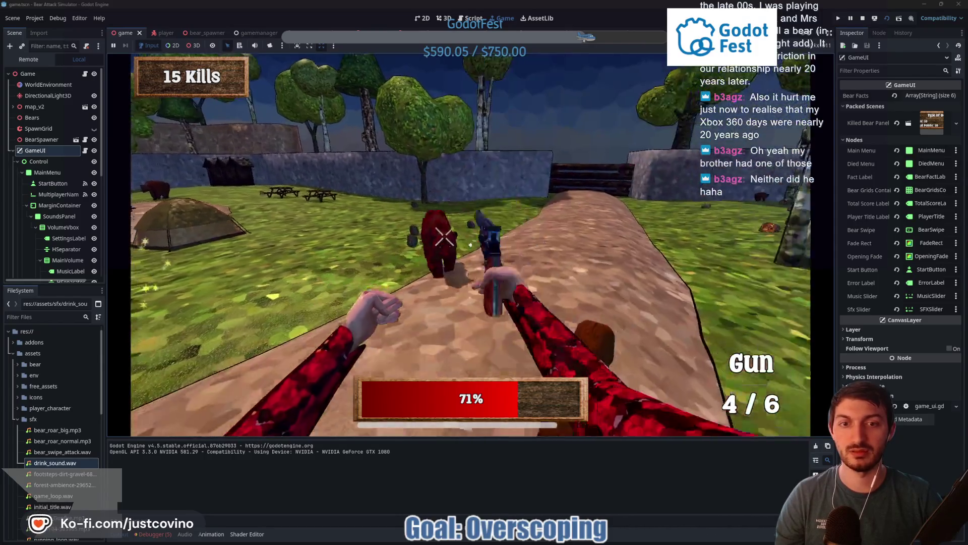
{"action": "left_click", "coordinate": [471, 245]}
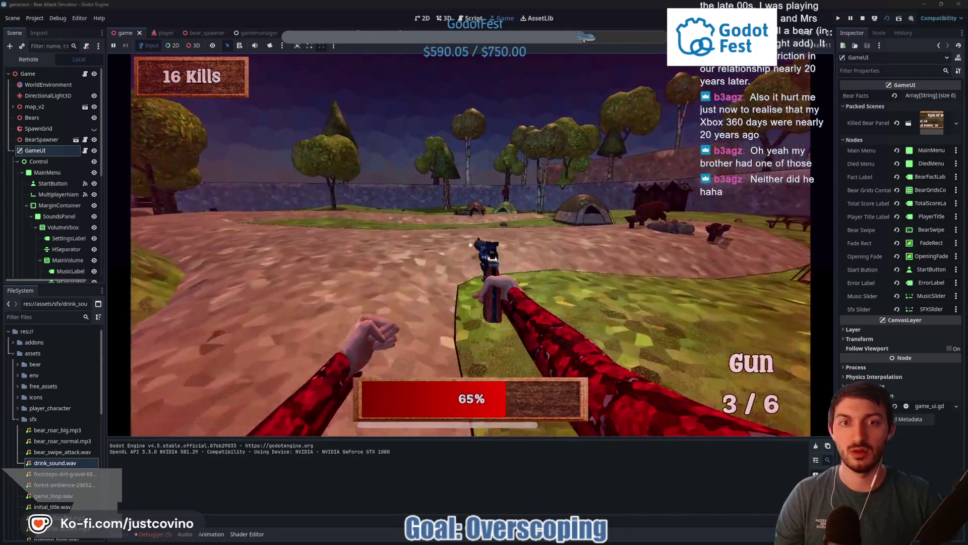
{"action": "key", "text": "w"}
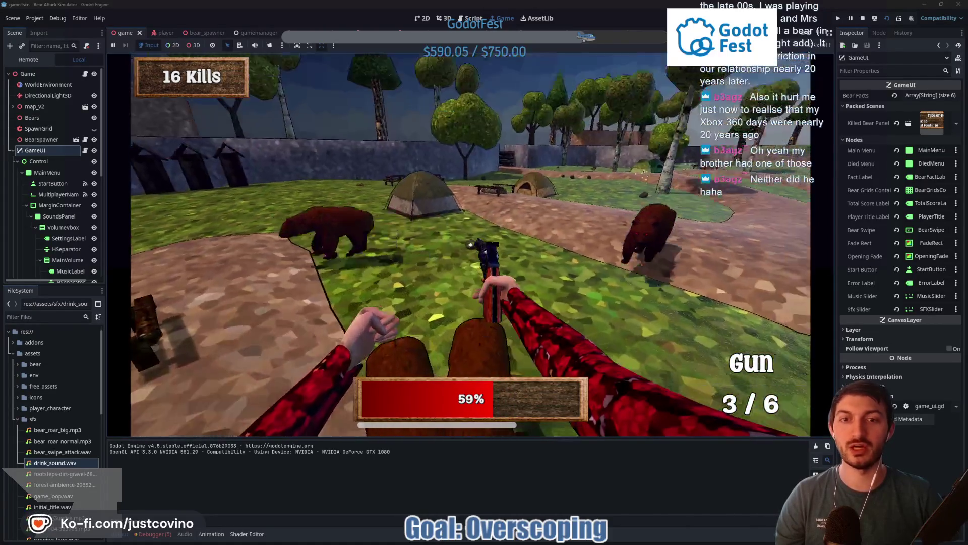
{"action": "left_click", "coordinate": [471, 245]}
{"action": "left_click", "coordinate": [470, 245]}
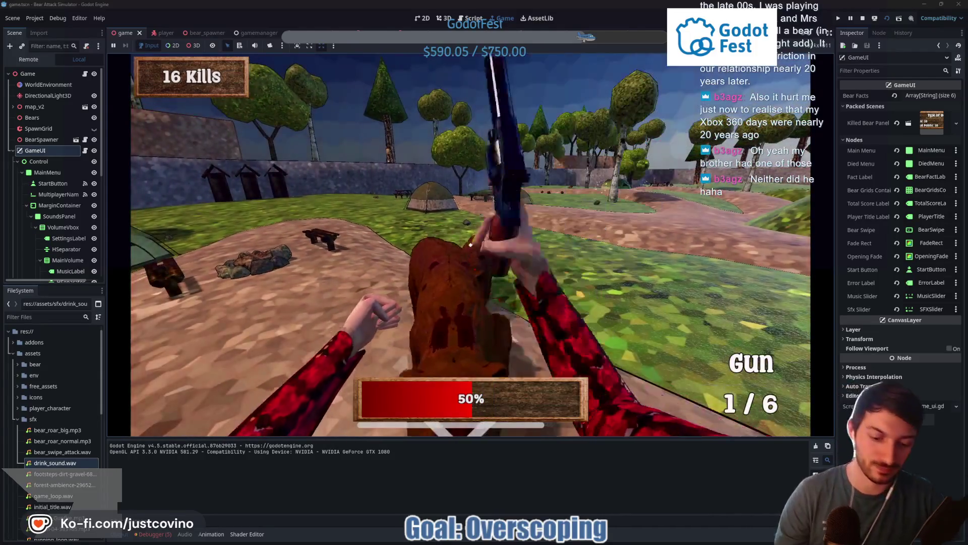
{"action": "key", "text": "F8"}
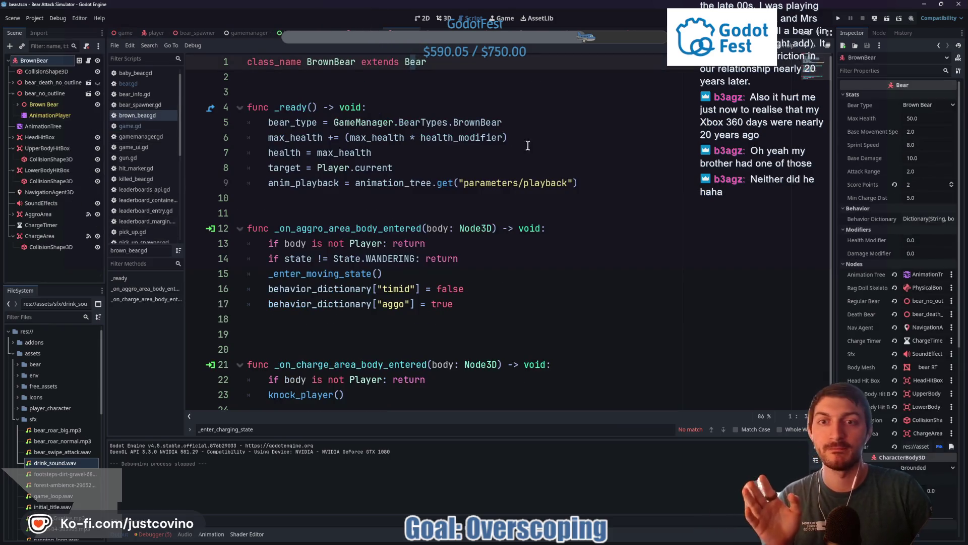
Step: Reopen bear.gd, save KNOCKBACK_POWER at 69.0, and view the bear scene in 3D
{"action": "right_click", "coordinate": [565, 202]}
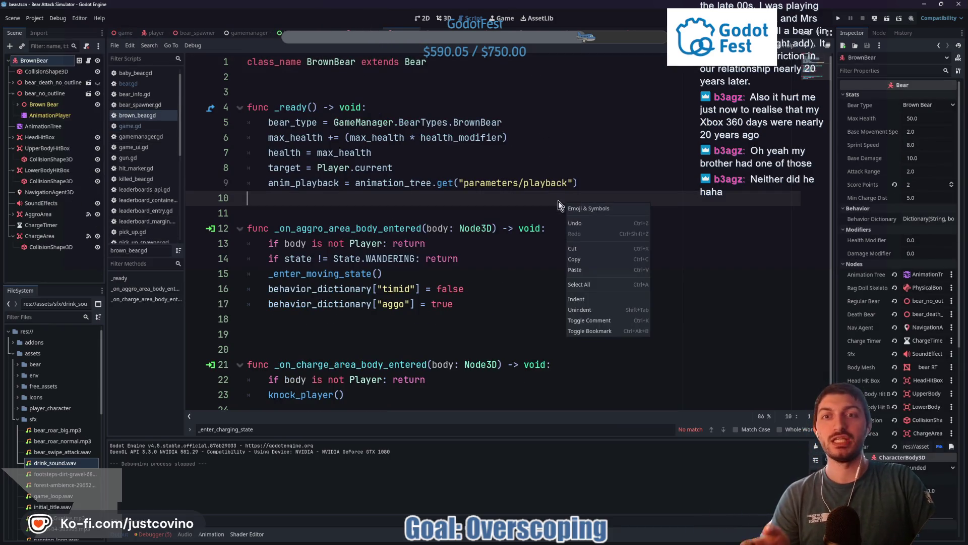
{"action": "left_click", "coordinate": [509, 174]}
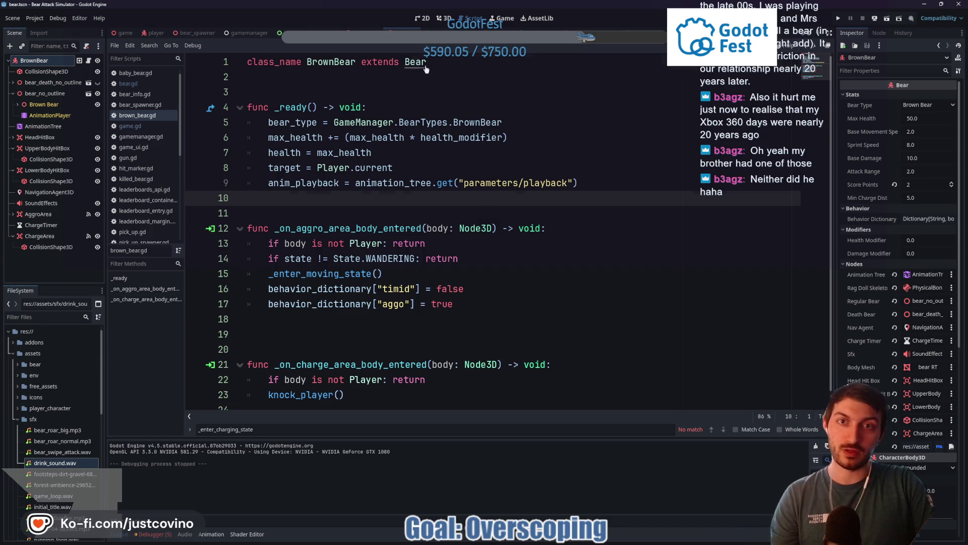
{"action": "left_click", "coordinate": [416, 62], "text": "ctrl"}
{"action": "scroll", "coordinate": [468, 225], "scroll_direction": "down", "scroll_amount": 2}
{"action": "key", "text": "shift+Home"}
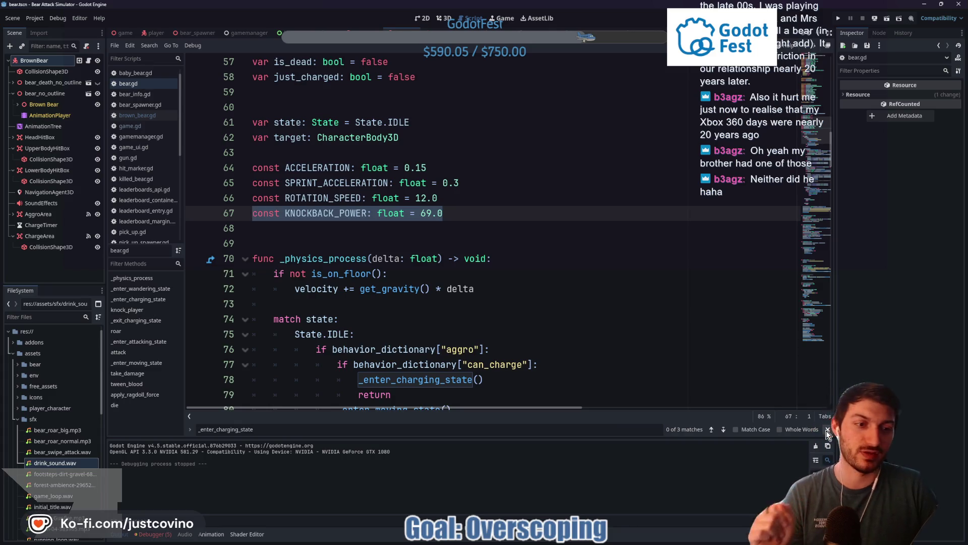
{"action": "key", "text": "Escape"}
{"action": "left_click", "coordinate": [466, 214]}
{"action": "key", "text": "ctrl+s"}
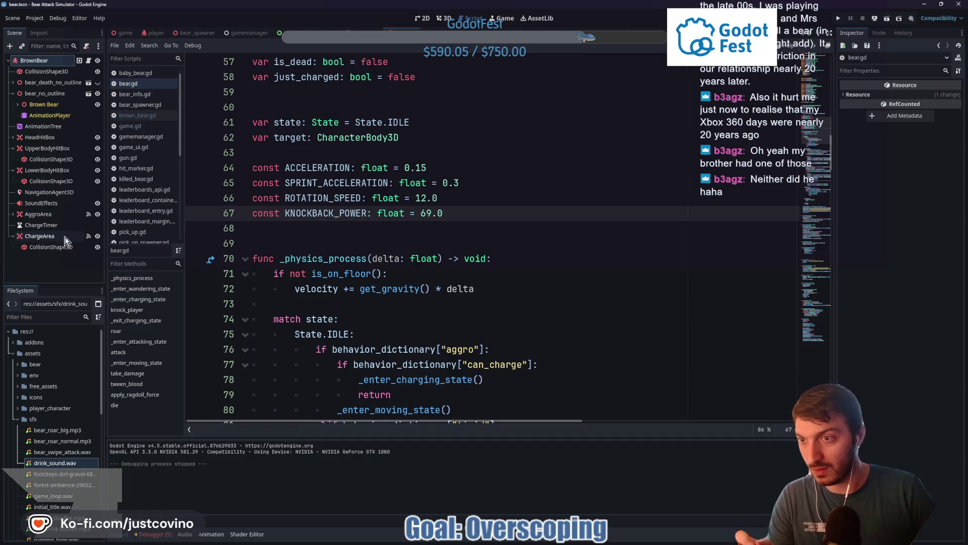
{"action": "left_click", "coordinate": [444, 18]}
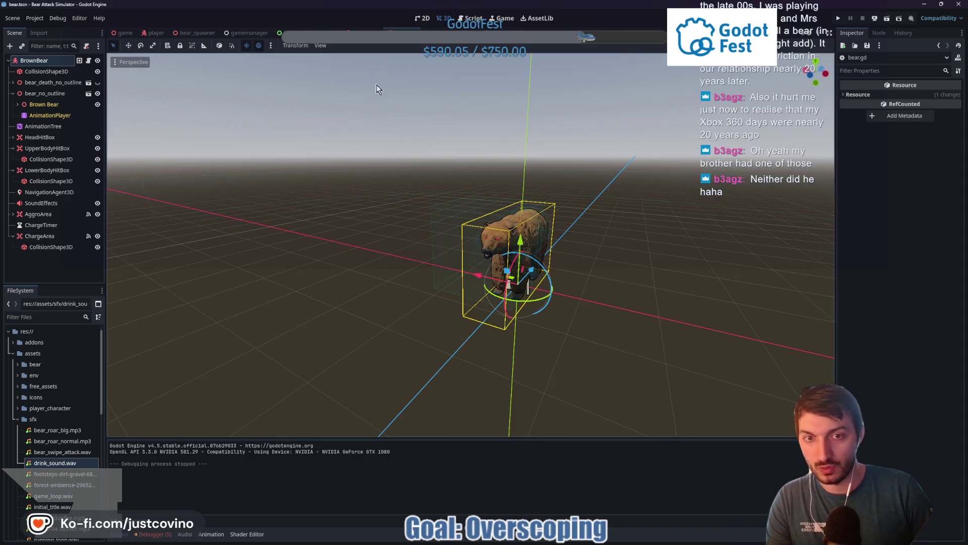
{"action": "mouse_move", "coordinate": [241, 214]}
{"action": "left_mouse_down"}
{"action": "mouse_move", "coordinate": [307, 213]}
{"action": "mouse_move", "coordinate": [232, 217]}
{"action": "left_mouse_up"}
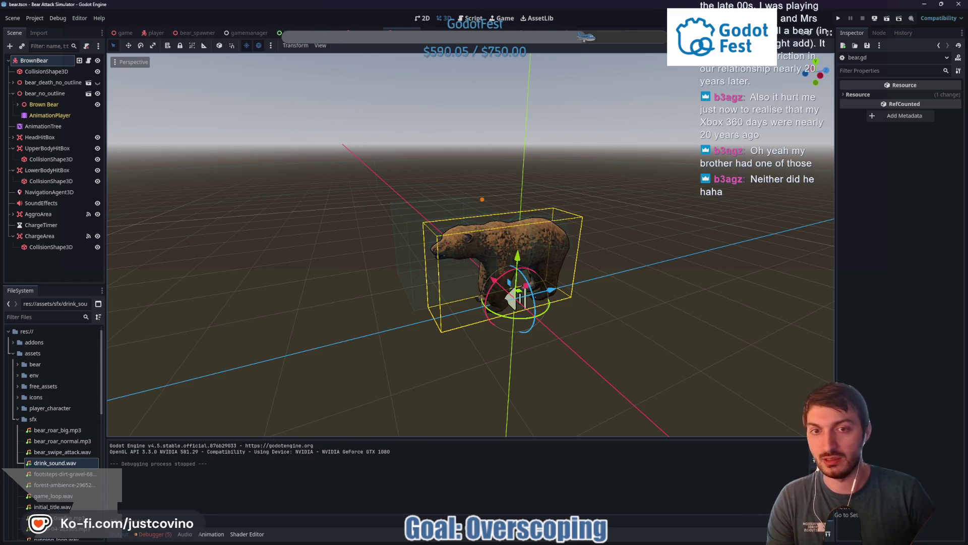
{"action": "left_click_drag", "start_coordinate": [433, 245], "coordinate": [583, 158]}
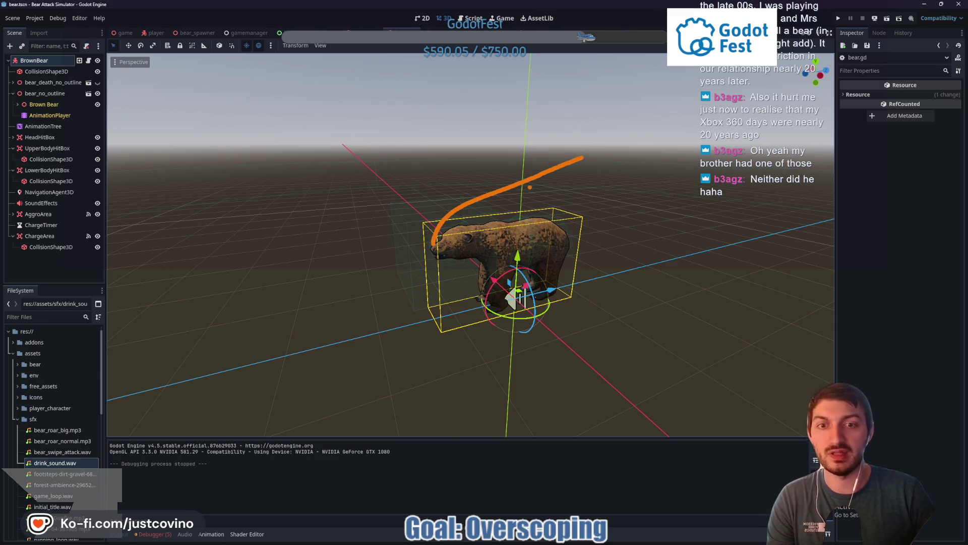
{"action": "left_click_drag", "start_coordinate": [433, 247], "coordinate": [701, 247]}
{"action": "left_click_drag", "start_coordinate": [433, 246], "coordinate": [627, 210]}
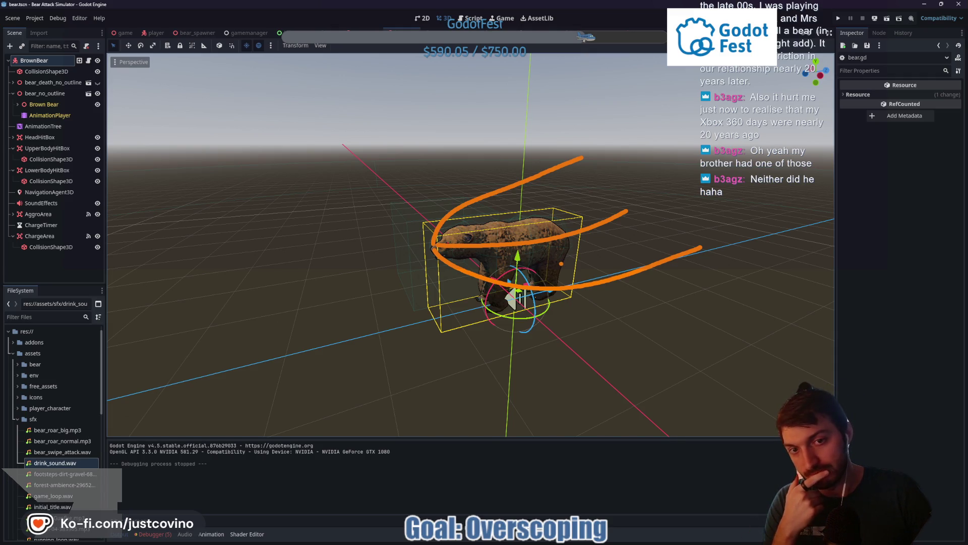
{"action": "key", "text": "Escape"}
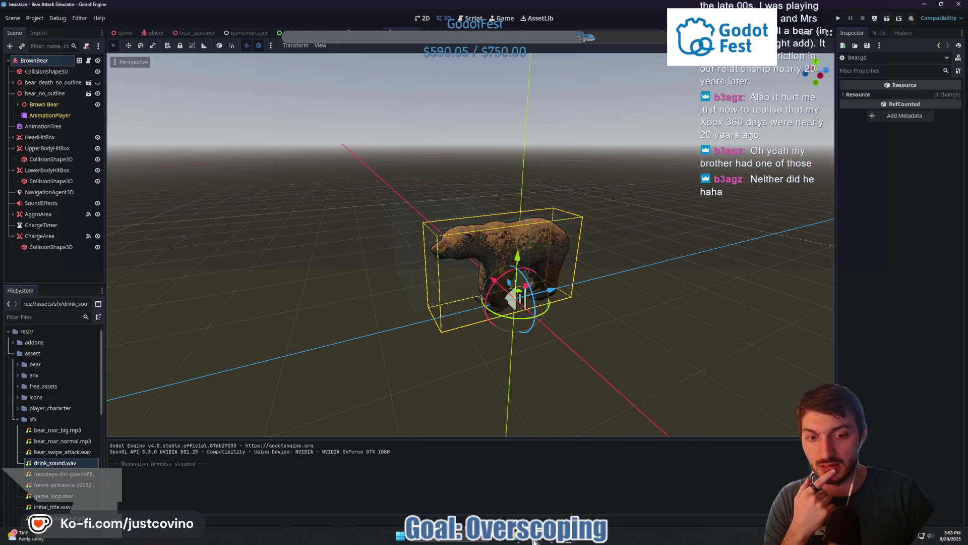
{"action": "mouse_move", "coordinate": [535, 542]}
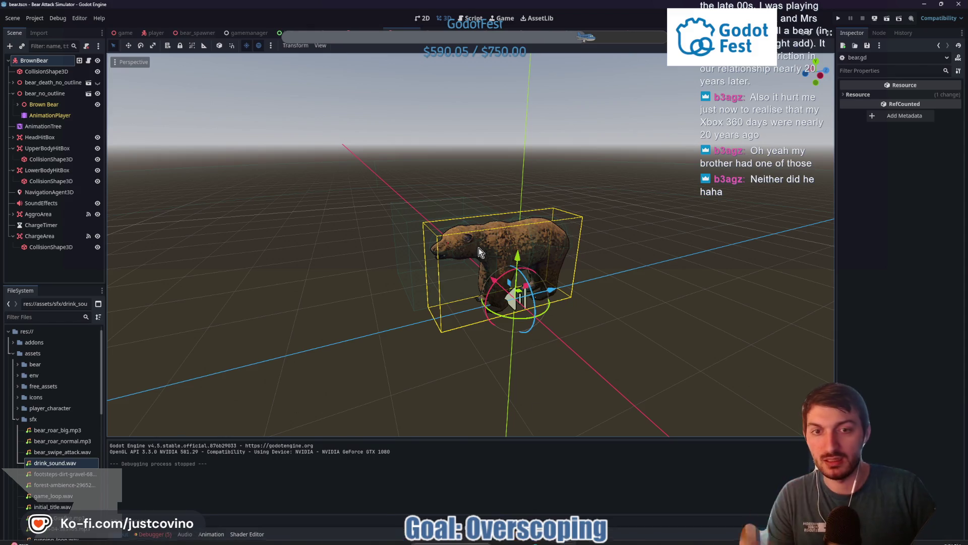
{"action": "mouse_move", "coordinate": [309, 296]}
{"action": "left_mouse_down"}
{"action": "mouse_move", "coordinate": [403, 147]}
{"action": "mouse_move", "coordinate": [451, 303]}
{"action": "mouse_move", "coordinate": [445, 337]}
{"action": "mouse_move", "coordinate": [410, 319]}
{"action": "left_mouse_up"}
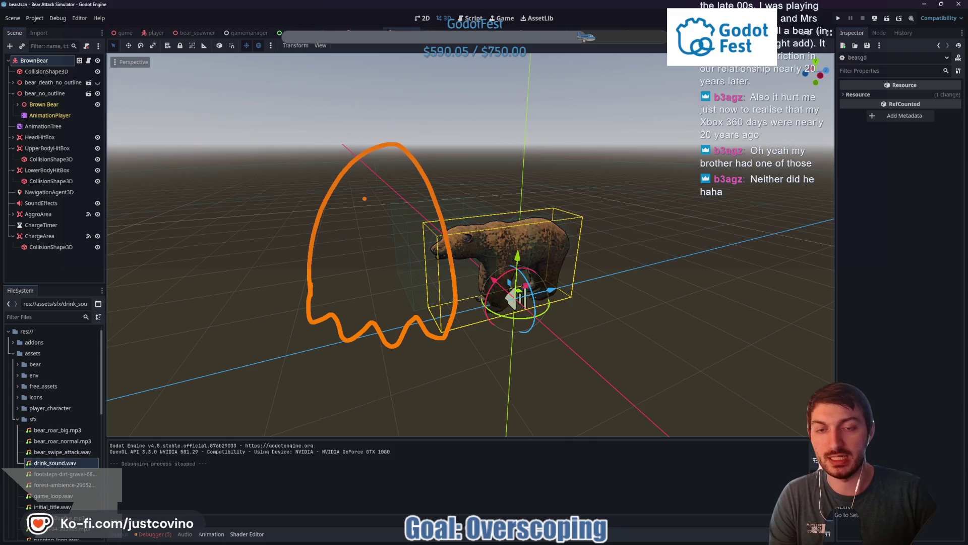
{"action": "left_click_drag", "start_coordinate": [391, 192], "coordinate": [409, 249]}
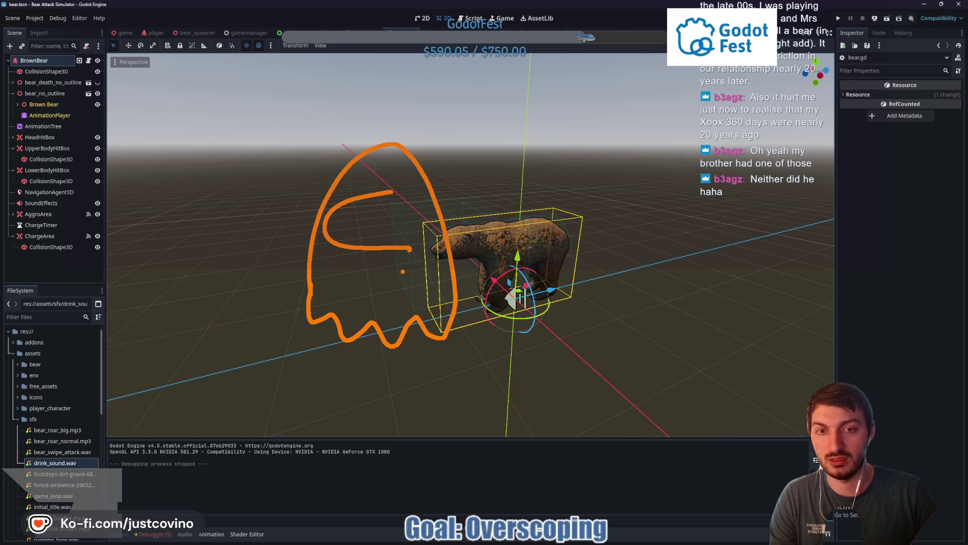
{"action": "key", "text": "Escape"}
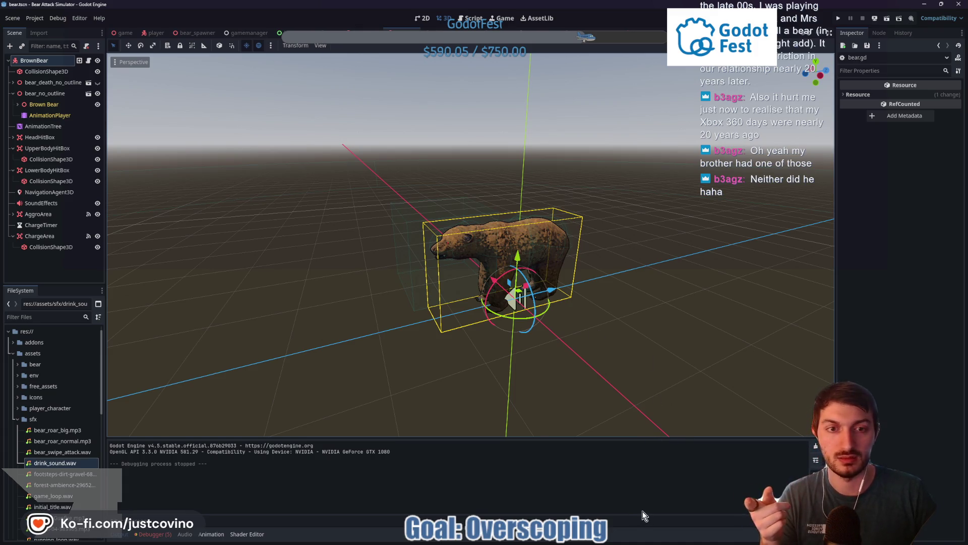
{"action": "mouse_move", "coordinate": [567, 541]}
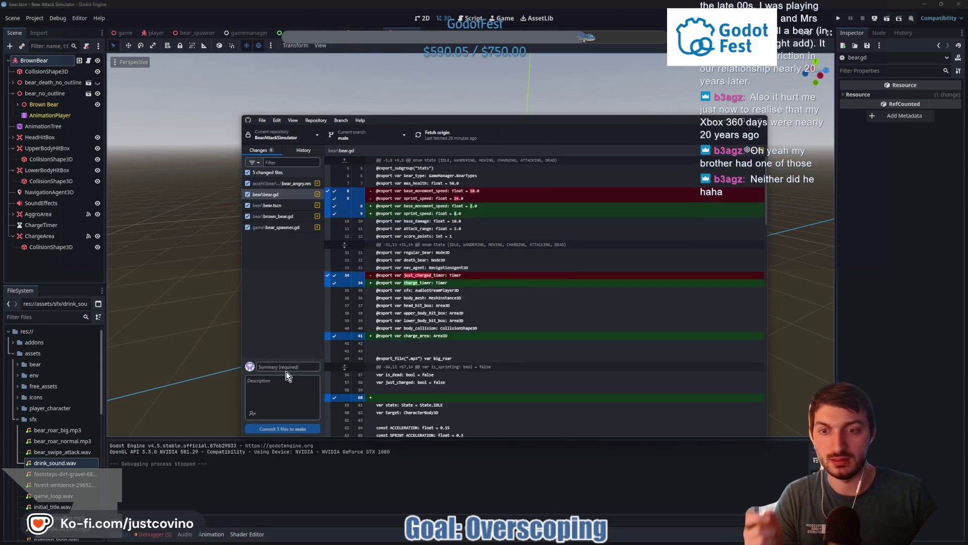
Step: Commit the five changed files to main as 'Bear Charging Added' and push to origin
{"action": "left_click", "coordinate": [280, 367]}
{"action": "type", "text": "Bear Charging Added"}
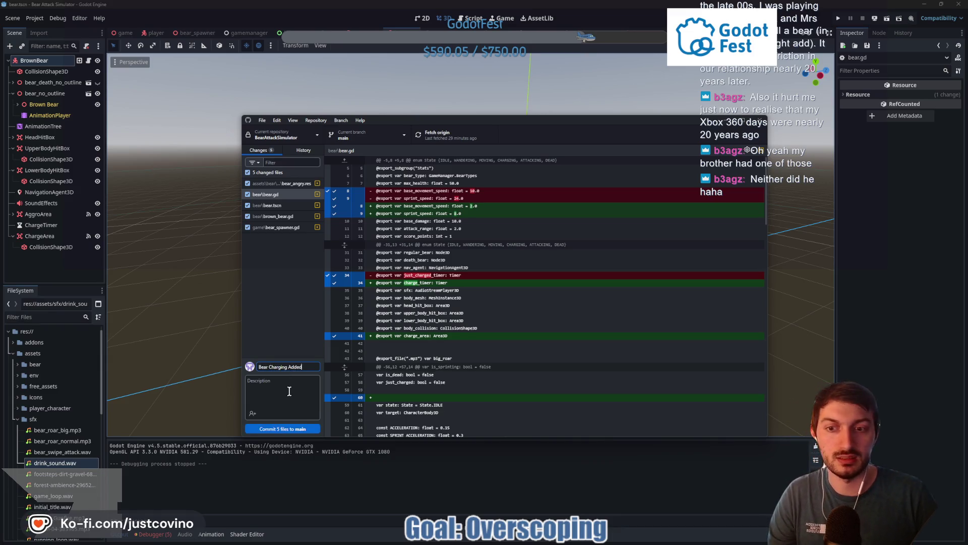
{"action": "left_click", "coordinate": [291, 429]}
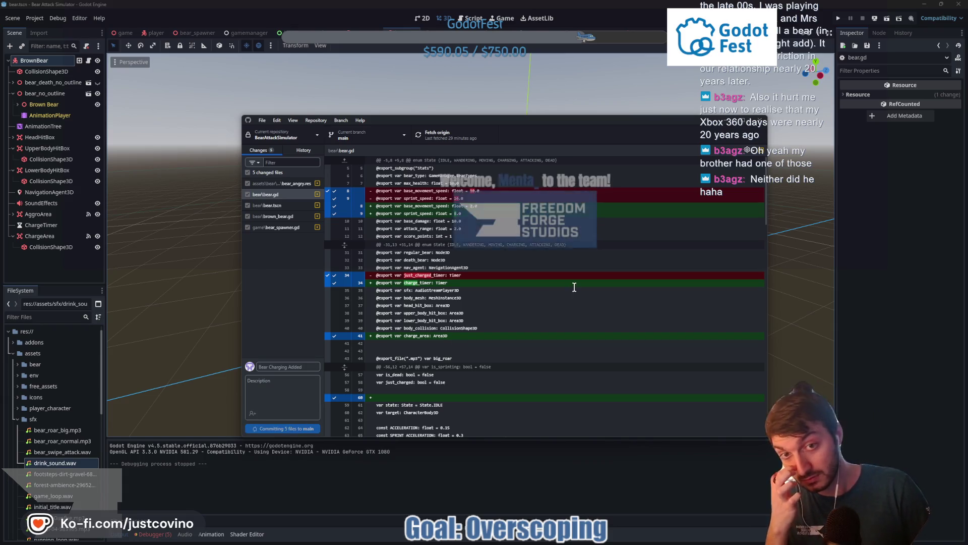
{"action": "left_click", "coordinate": [638, 223]}
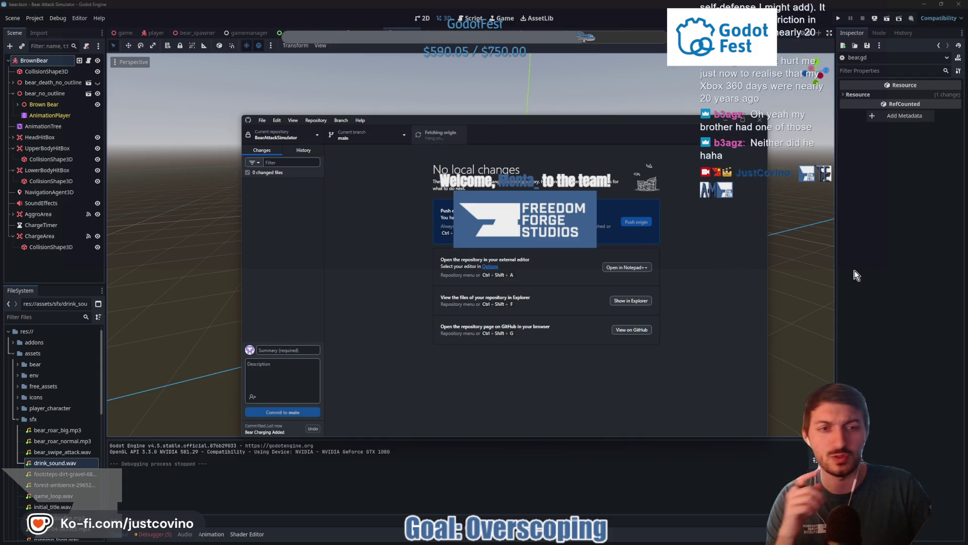
{"action": "left_click", "coordinate": [878, 281]}
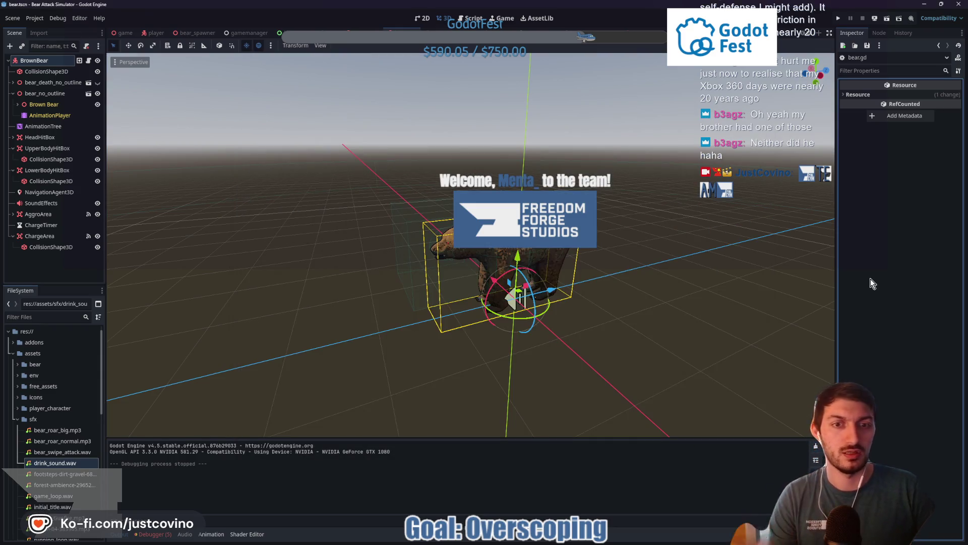
Step: Search Windows for 'blender' and launch Blender 4.0
{"action": "key", "text": "super"}
{"action": "type", "text": "blender"}
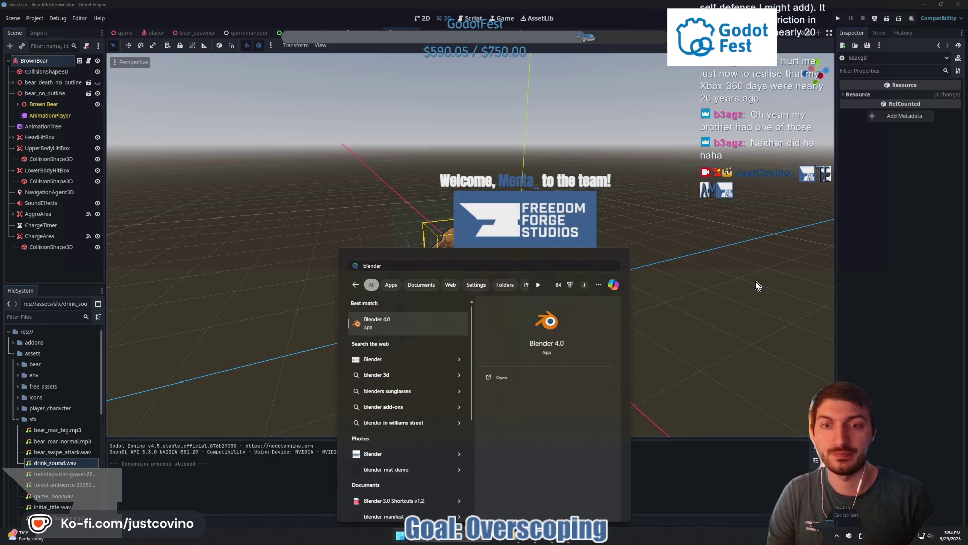
{"action": "key", "text": "Return"}
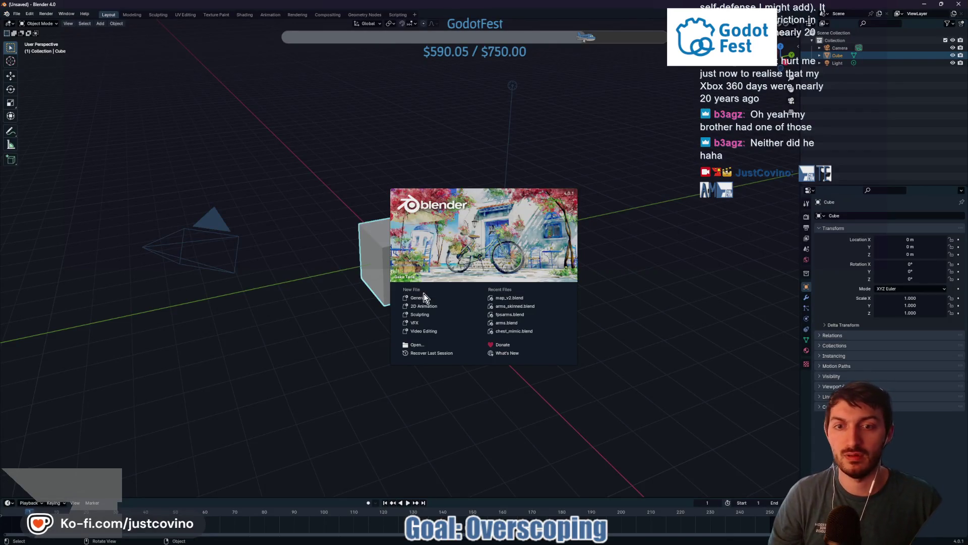
Step: Dismiss the splash screen and delete the default cube, camera and light
{"action": "left_click", "coordinate": [418, 297]}
{"action": "key", "text": "a"}
{"action": "key", "text": "x"}
{"action": "left_click", "coordinate": [424, 297]}
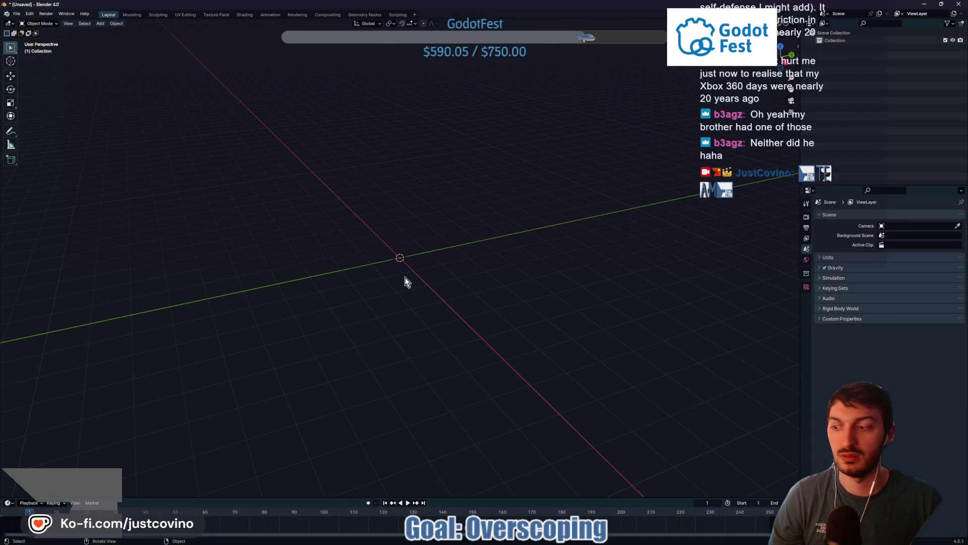
Step: Add a new cube mesh to the empty scene
{"action": "key", "text": "shift+a"}
{"action": "mouse_move", "coordinate": [404, 286]}
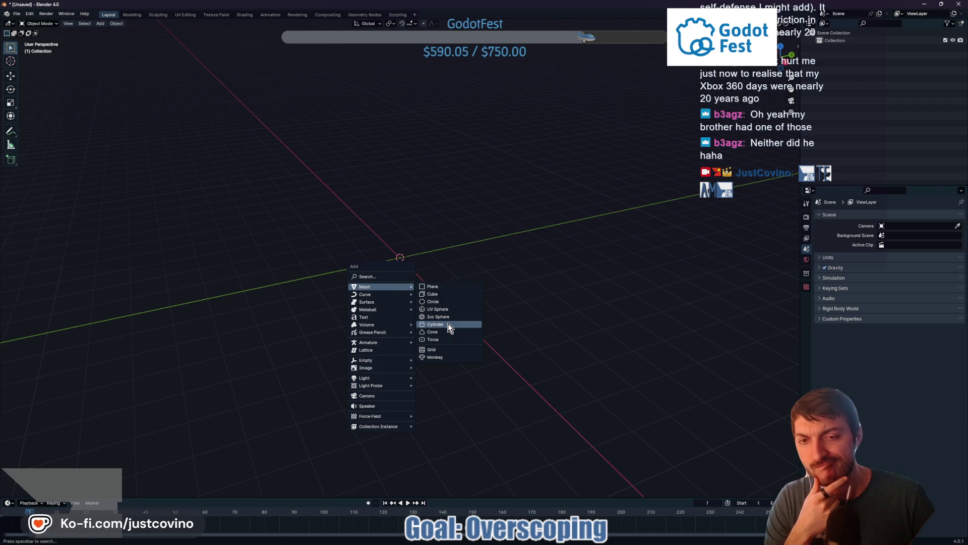
{"action": "left_click", "coordinate": [446, 298]}
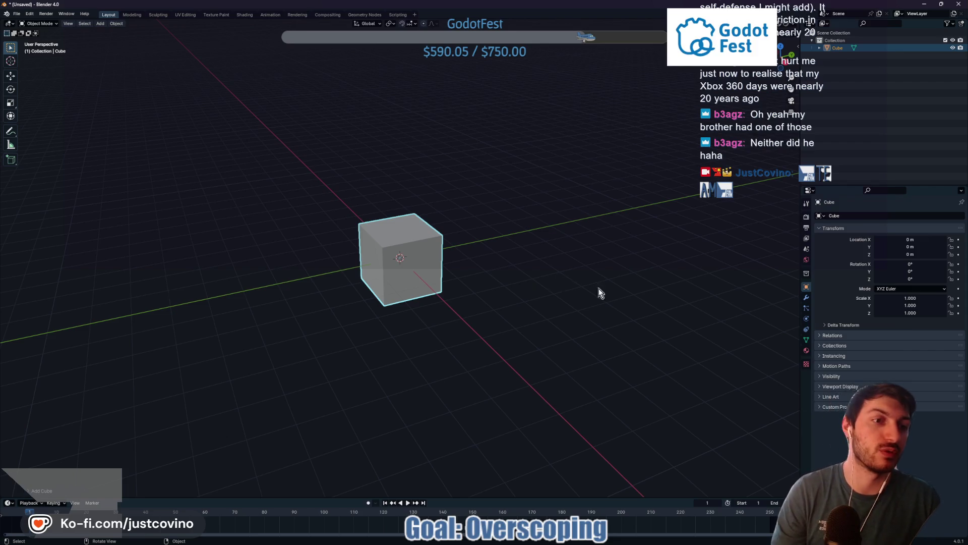
Step: Give the cube a Subdivision Surface modifier, then enter Edit Mode with nothing selected
{"action": "left_click", "coordinate": [806, 297]}
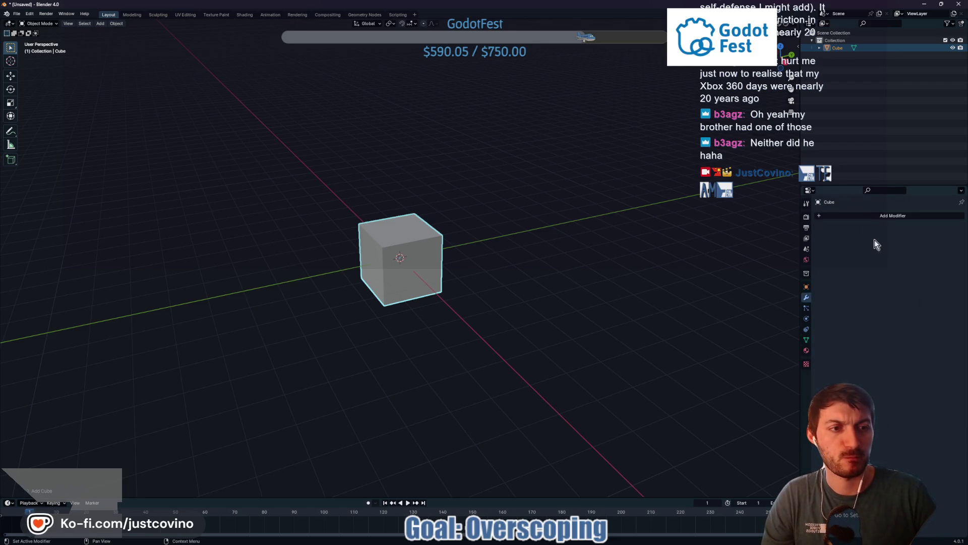
{"action": "left_click", "coordinate": [867, 216]}
{"action": "mouse_move", "coordinate": [845, 239]}
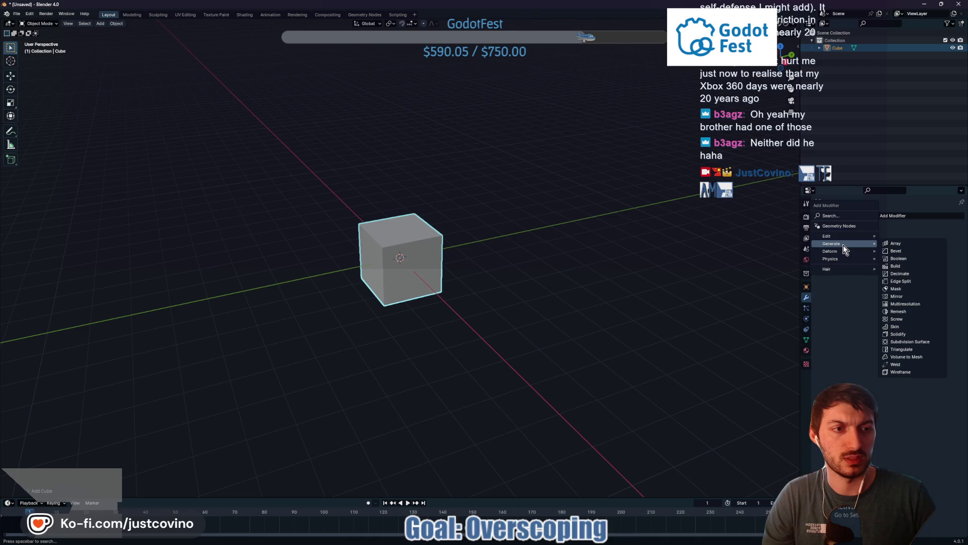
{"action": "left_click", "coordinate": [912, 341]}
{"action": "mouse_move", "coordinate": [461, 302]}
{"action": "left_mouse_down"}
{"action": "mouse_move", "coordinate": [503, 302]}
{"action": "mouse_move", "coordinate": [455, 302]}
{"action": "left_mouse_up"}
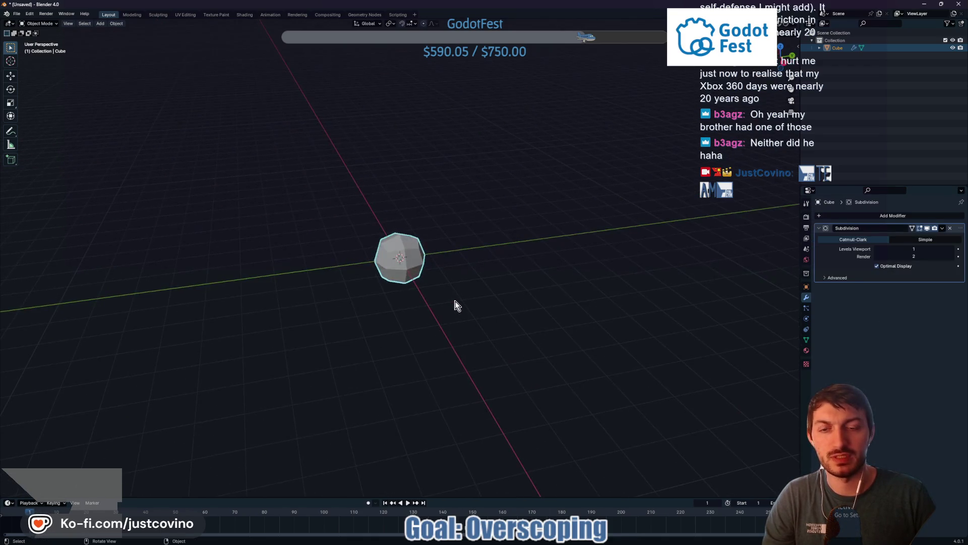
{"action": "key", "text": "Tab"}
{"action": "left_click", "coordinate": [397, 231]}
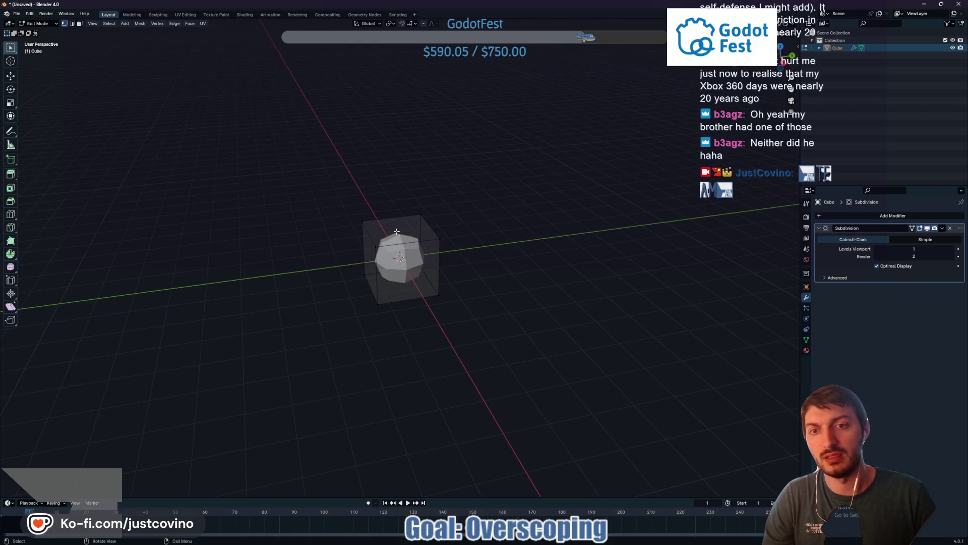
Step: Raise the cube's top face along Z to lengthen it
{"action": "left_click", "coordinate": [397, 231]}
{"action": "key", "text": "g"}
{"action": "key", "text": "z"}
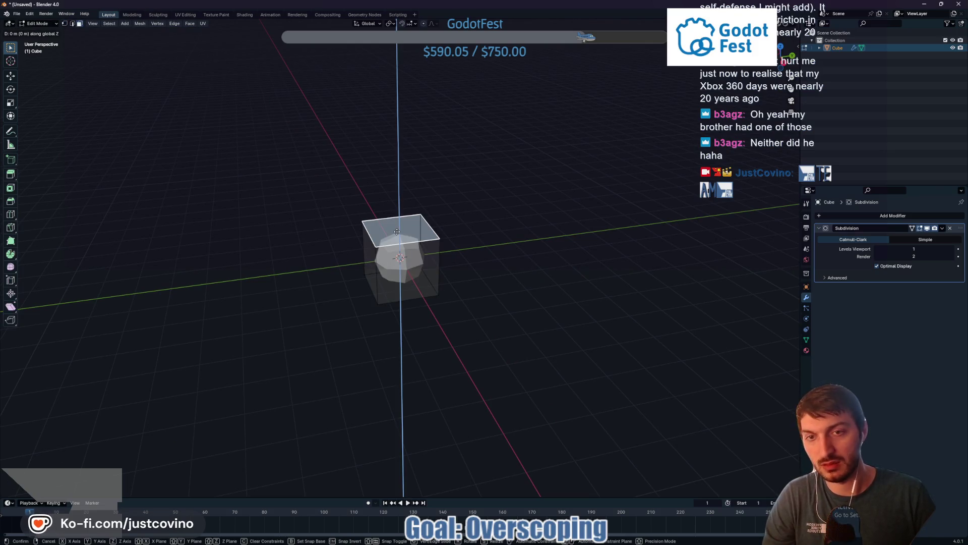
{"action": "left_click", "coordinate": [396, 154]}
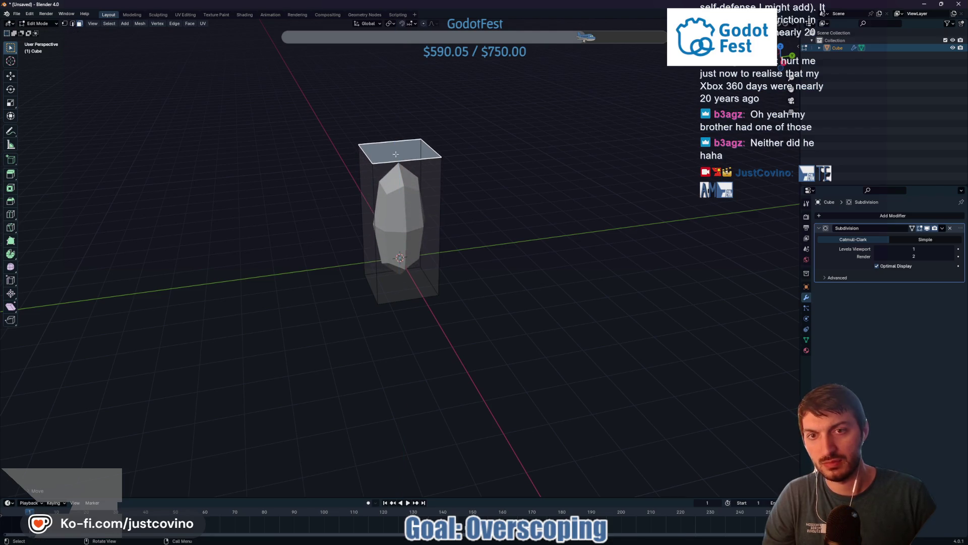
Step: Rotate the whole mesh 90° about X so the block lies on its side
{"action": "key", "text": "a"}
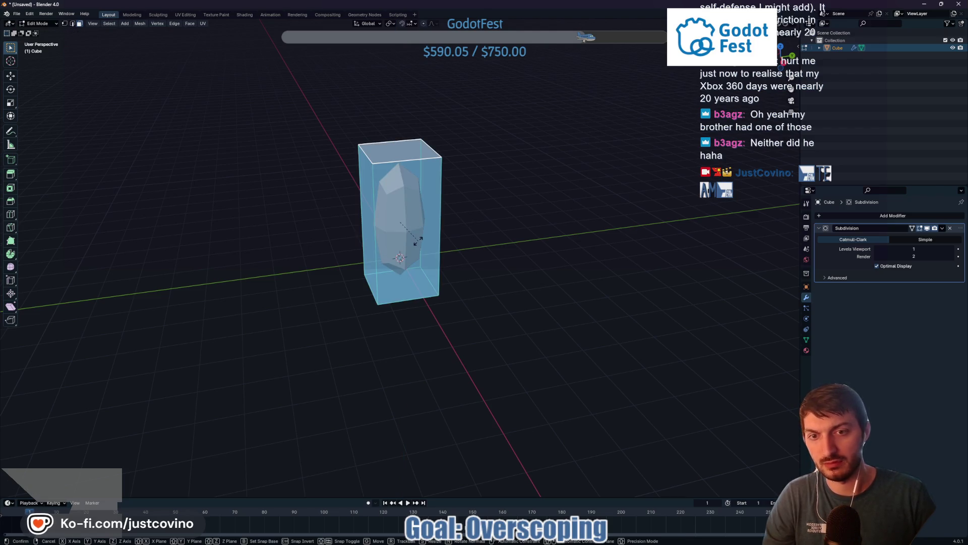
{"action": "type", "text": "rx"}
{"action": "type", "text": "90"}
{"action": "key", "text": "Return"}
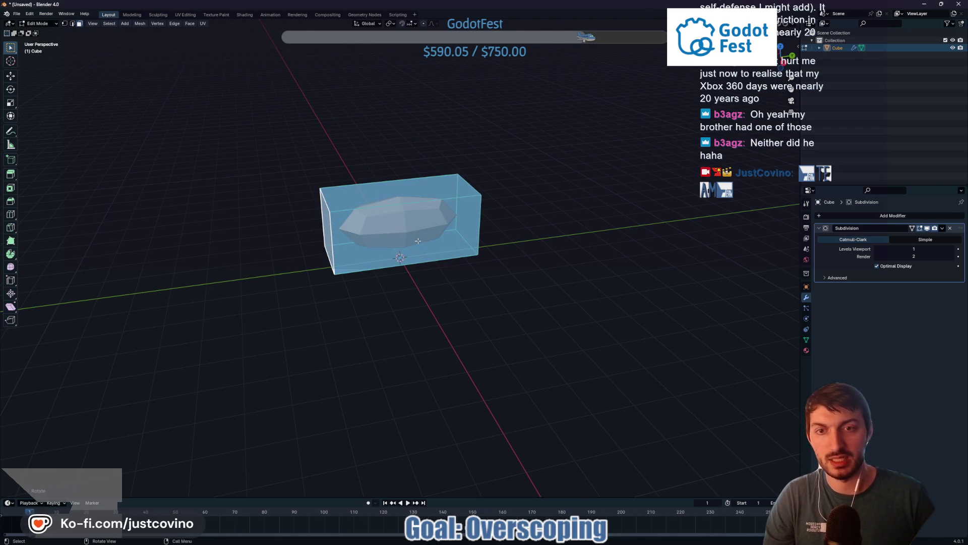
{"action": "left_click_drag", "start_coordinate": [493, 275], "coordinate": [491, 267]}
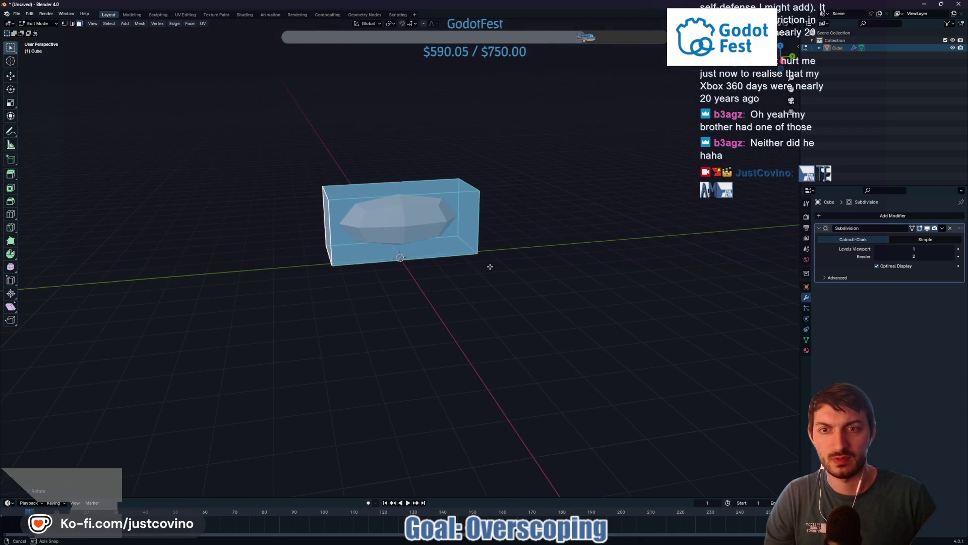
Step: Add an edge loop around the block near one end
{"action": "key", "text": "ctrl+r"}
{"action": "left_click", "coordinate": [363, 210]}
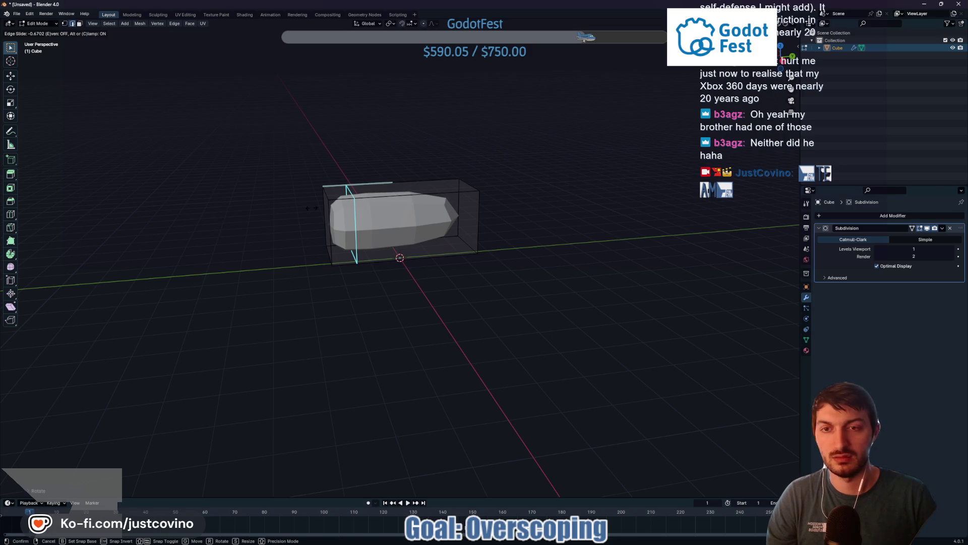
{"action": "left_click", "coordinate": [311, 208]}
Step: Scale the whole mesh up about 1.9 times and return to Object Mode
{"action": "key", "text": "a"}
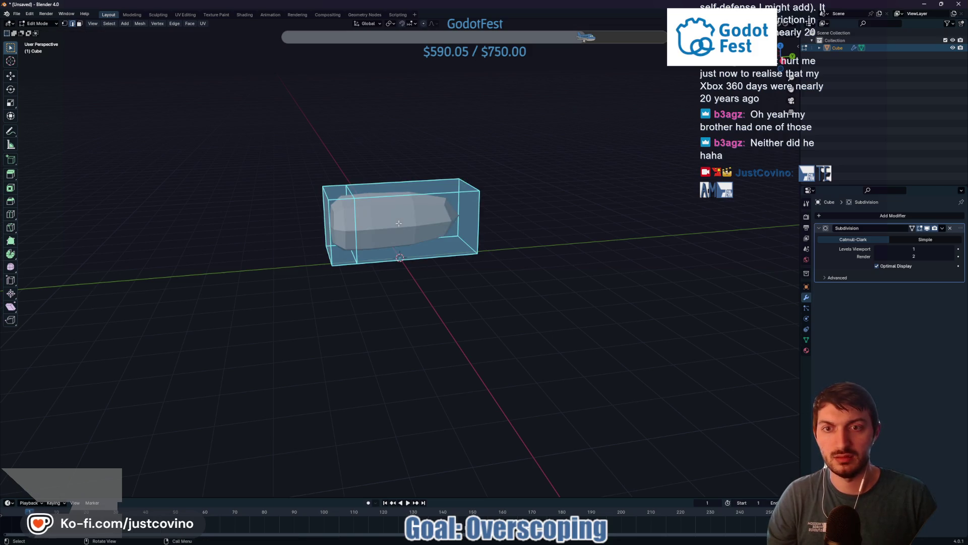
{"action": "key", "text": "s"}
{"action": "left_click", "coordinate": [433, 252]}
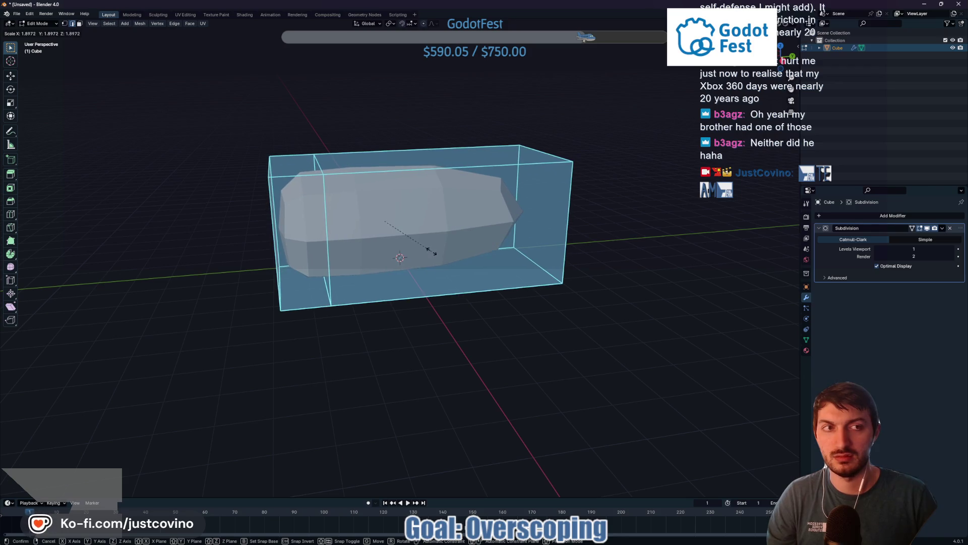
{"action": "mouse_move", "coordinate": [433, 282]}
{"action": "left_mouse_down"}
{"action": "mouse_move", "coordinate": [363, 282]}
{"action": "mouse_move", "coordinate": [418, 288]}
{"action": "left_mouse_up"}
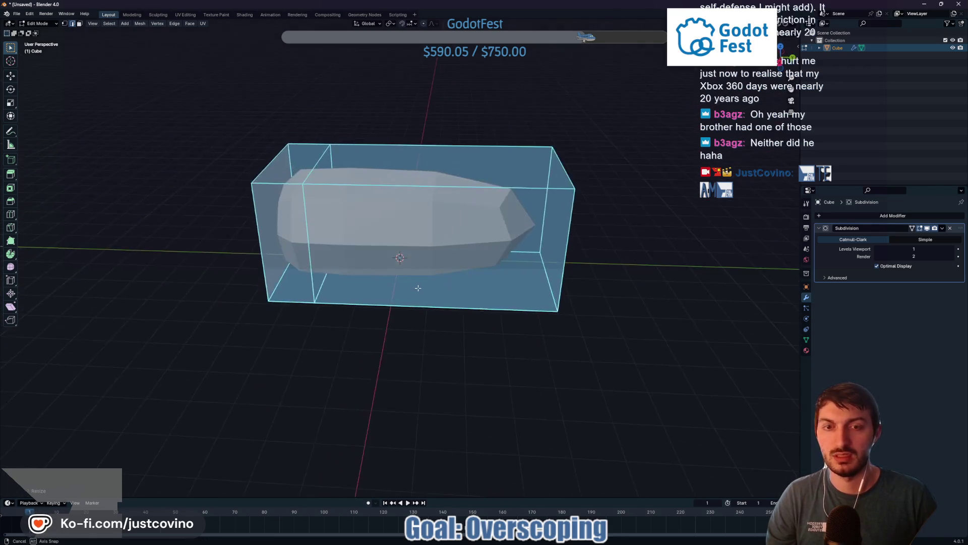
{"action": "mouse_move", "coordinate": [536, 249]}
{"action": "left_mouse_down"}
{"action": "mouse_move", "coordinate": [422, 245]}
{"action": "mouse_move", "coordinate": [550, 251]}
{"action": "mouse_move", "coordinate": [520, 246]}
{"action": "left_mouse_up"}
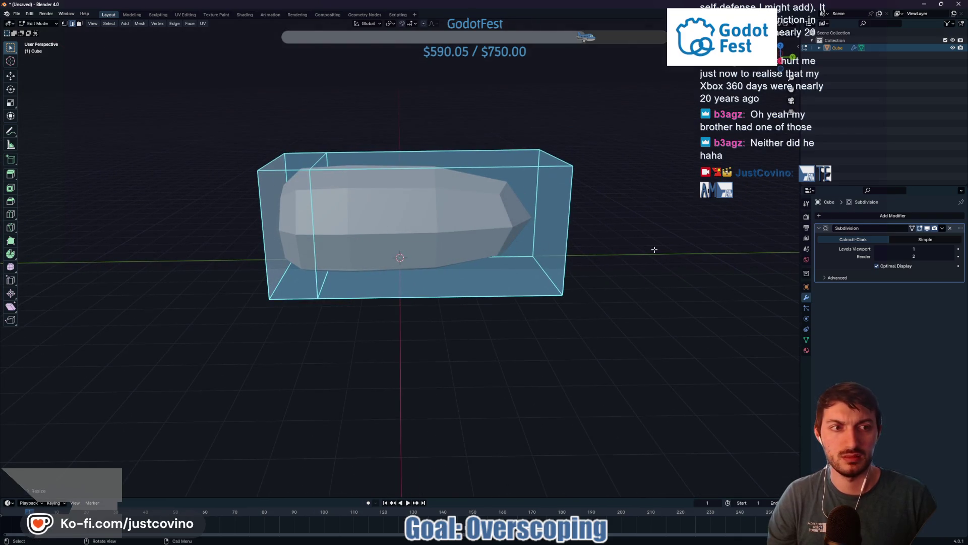
{"action": "key", "text": "Tab"}
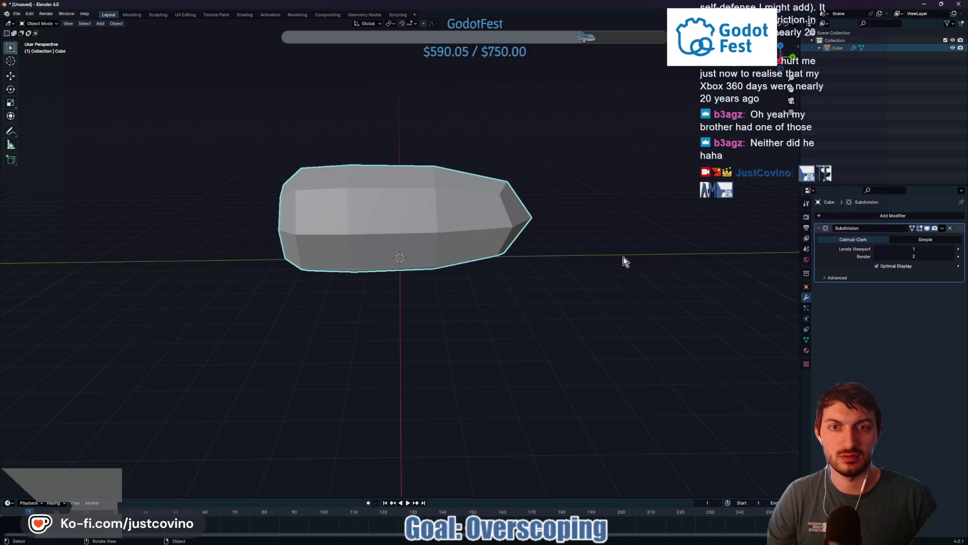
Step: Apply the Subdivision modifier and go back into Edit Mode
{"action": "key", "text": "ctrl+a"}
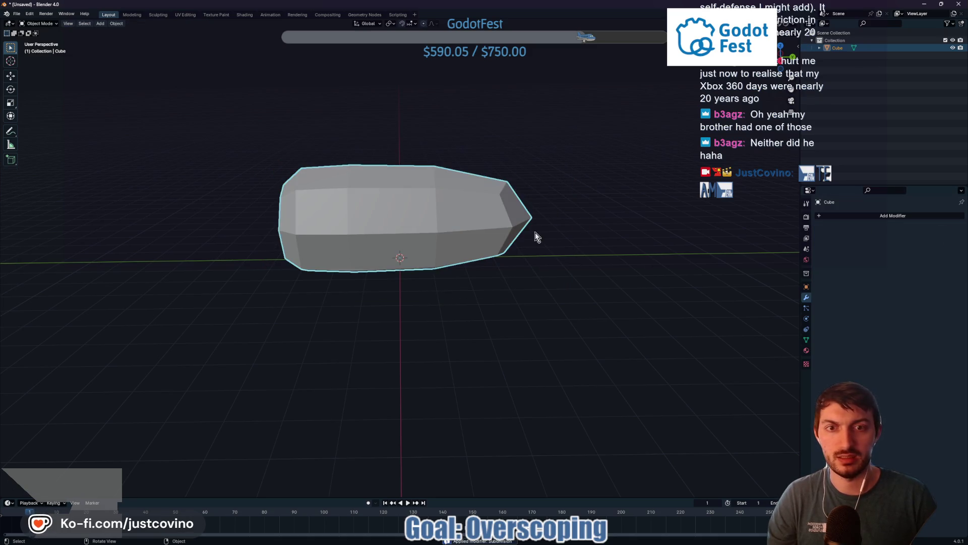
{"action": "key", "text": "Tab"}
{"action": "left_click_drag", "start_coordinate": [610, 231], "coordinate": [506, 257]}
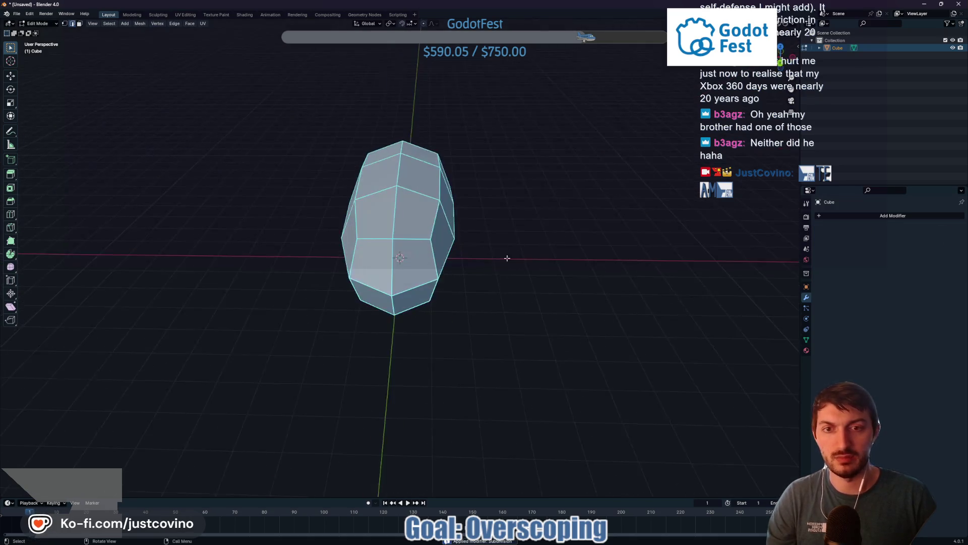
Step: Delete the five faces at one end to open up the mesh
{"action": "left_click", "coordinate": [373, 267]}
{"action": "left_click", "coordinate": [414, 267], "text": "shift"}
{"action": "left_click", "coordinate": [411, 302], "text": "shift"}
{"action": "left_click", "coordinate": [374, 300], "text": "shift"}
{"action": "left_click", "coordinate": [391, 281], "text": "shift"}
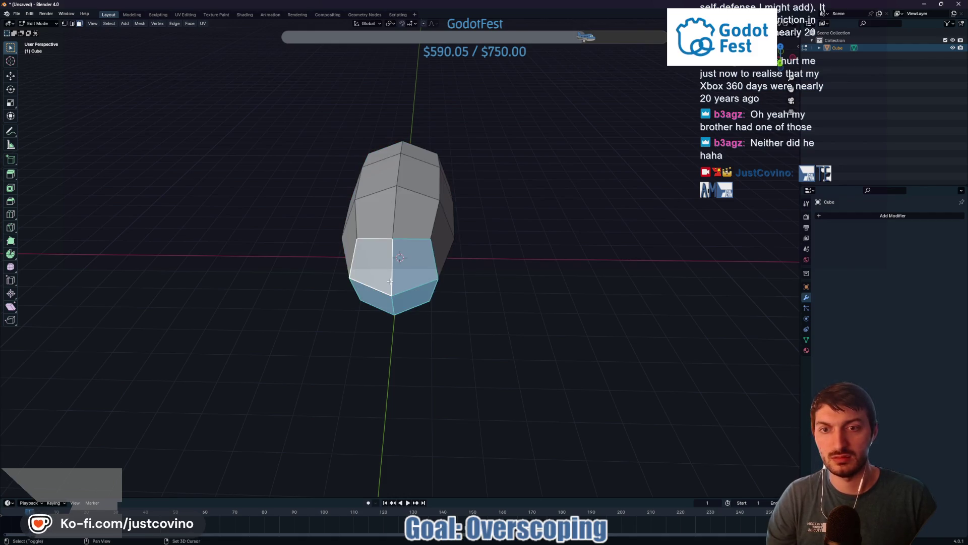
{"action": "key", "text": "x"}
{"action": "left_click", "coordinate": [388, 300]}
{"action": "mouse_move", "coordinate": [388, 300]}
{"action": "left_mouse_down"}
{"action": "mouse_move", "coordinate": [519, 264]}
{"action": "mouse_move", "coordinate": [447, 264]}
{"action": "mouse_move", "coordinate": [442, 275]}
{"action": "mouse_move", "coordinate": [543, 274]}
{"action": "mouse_move", "coordinate": [489, 261]}
{"action": "mouse_move", "coordinate": [540, 277]}
{"action": "mouse_move", "coordinate": [461, 284]}
{"action": "mouse_move", "coordinate": [569, 279]}
{"action": "mouse_move", "coordinate": [517, 268]}
{"action": "mouse_move", "coordinate": [508, 288]}
{"action": "mouse_move", "coordinate": [431, 243]}
{"action": "left_mouse_up"}
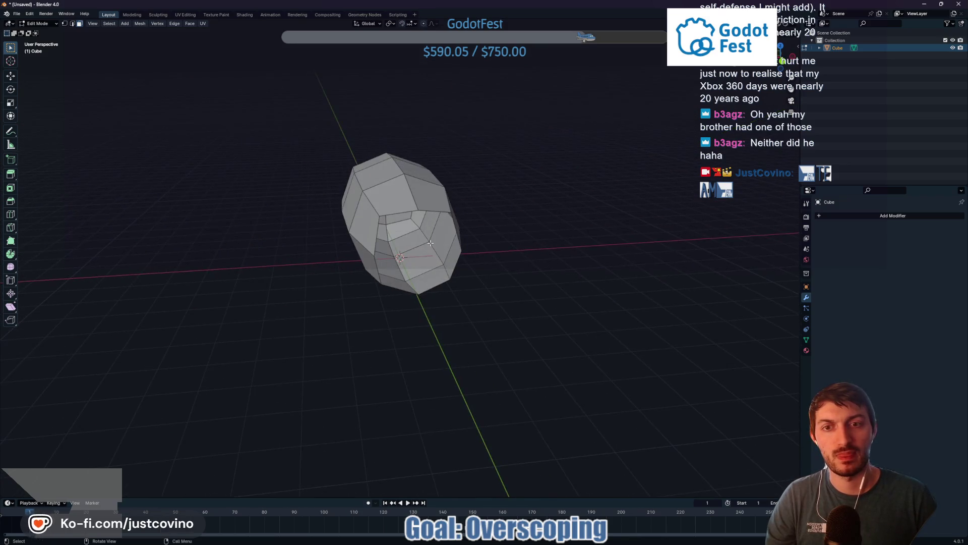
{"action": "scroll", "coordinate": [434, 240], "scroll_direction": "up", "scroll_amount": 4}
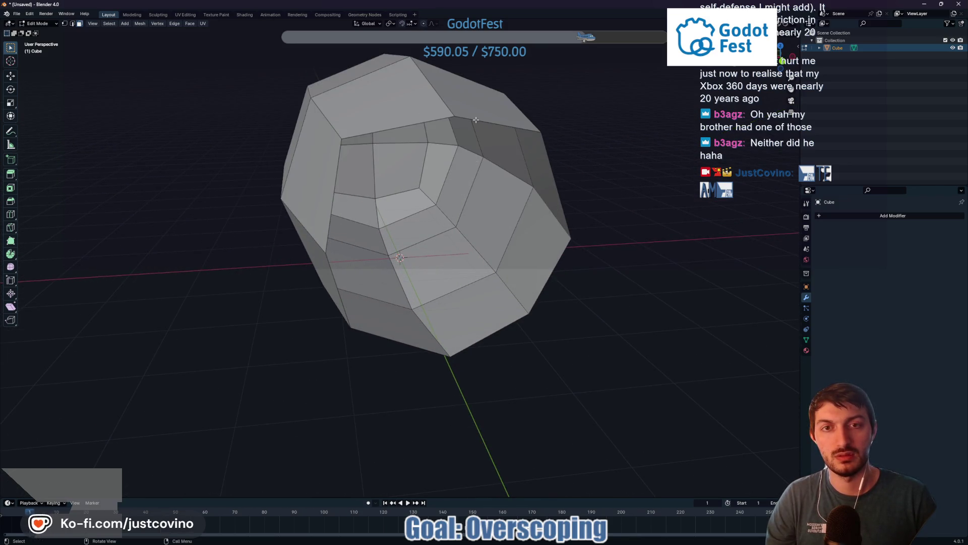
Step: Select the opening's edge loop and scale it outward excluding Z, then begin a uniform scale
{"action": "key", "text": "2"}
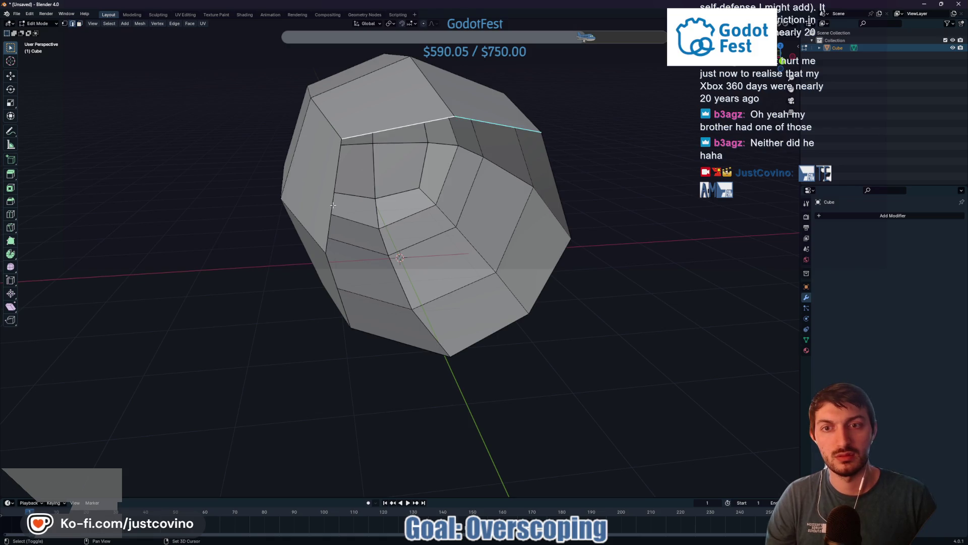
{"action": "left_click", "coordinate": [333, 206], "text": "alt+shift"}
{"action": "scroll", "coordinate": [464, 281], "scroll_direction": "down", "scroll_amount": 3}
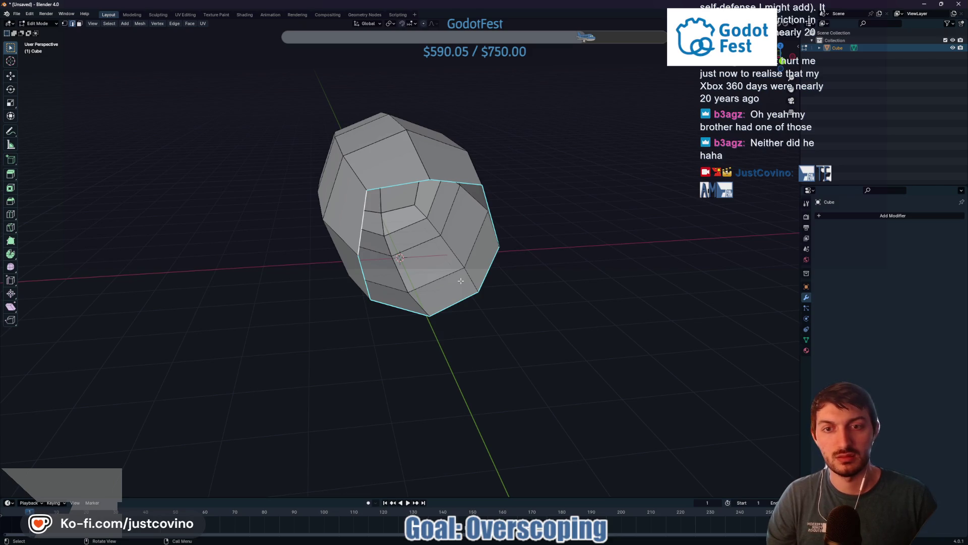
{"action": "key", "text": "s"}
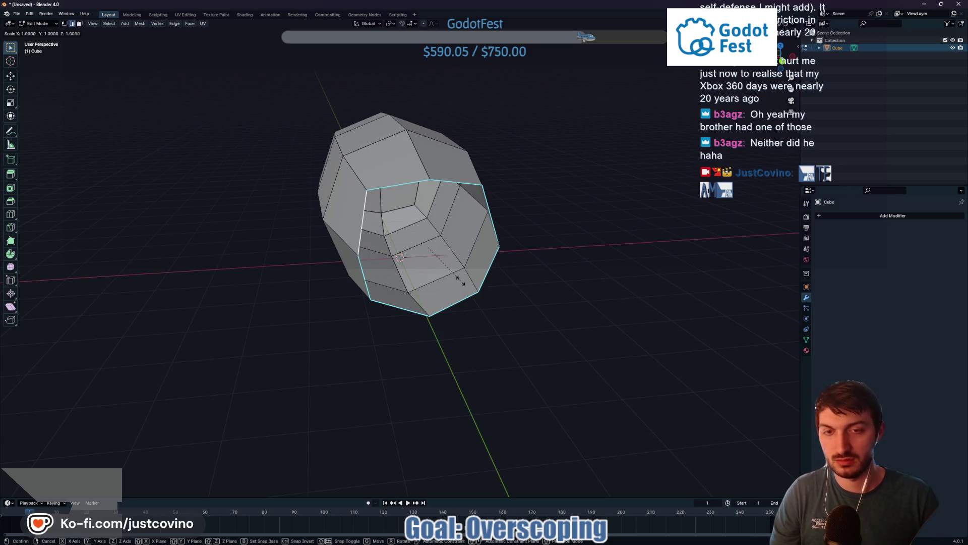
{"action": "key", "text": "shift+z"}
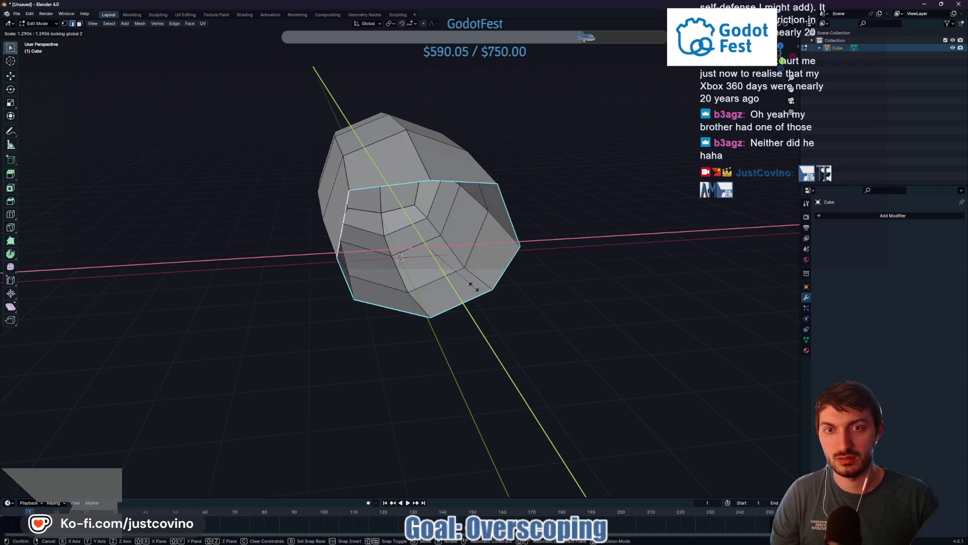
{"action": "left_click", "coordinate": [474, 287]}
{"action": "key", "text": "s"}
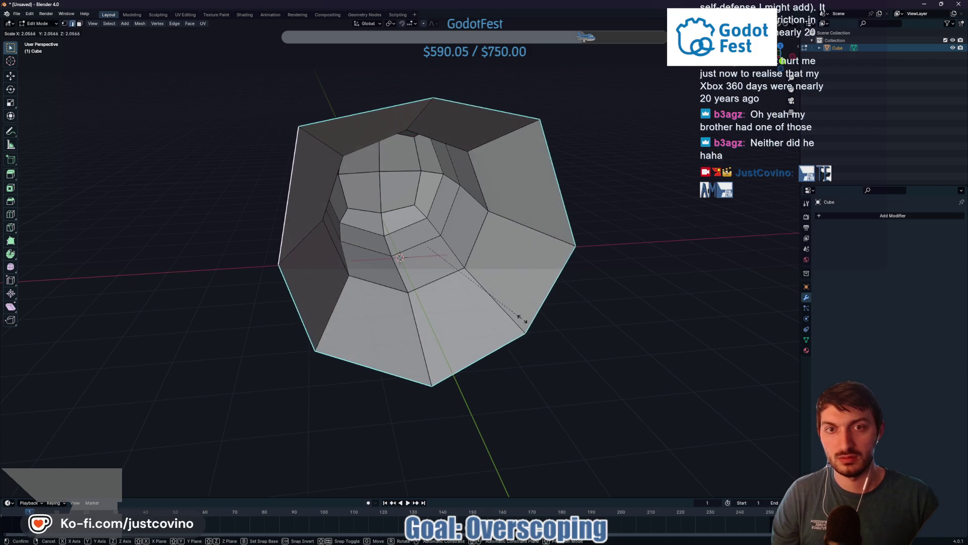
Step: Confirm the rim flare of roughly 2x and switch to vertex selection
{"action": "left_click", "coordinate": [520, 315]}
{"action": "mouse_move", "coordinate": [520, 316]}
{"action": "left_mouse_down"}
{"action": "mouse_move", "coordinate": [528, 294]}
{"action": "mouse_move", "coordinate": [489, 295]}
{"action": "mouse_move", "coordinate": [539, 296]}
{"action": "mouse_move", "coordinate": [546, 320]}
{"action": "left_mouse_up"}
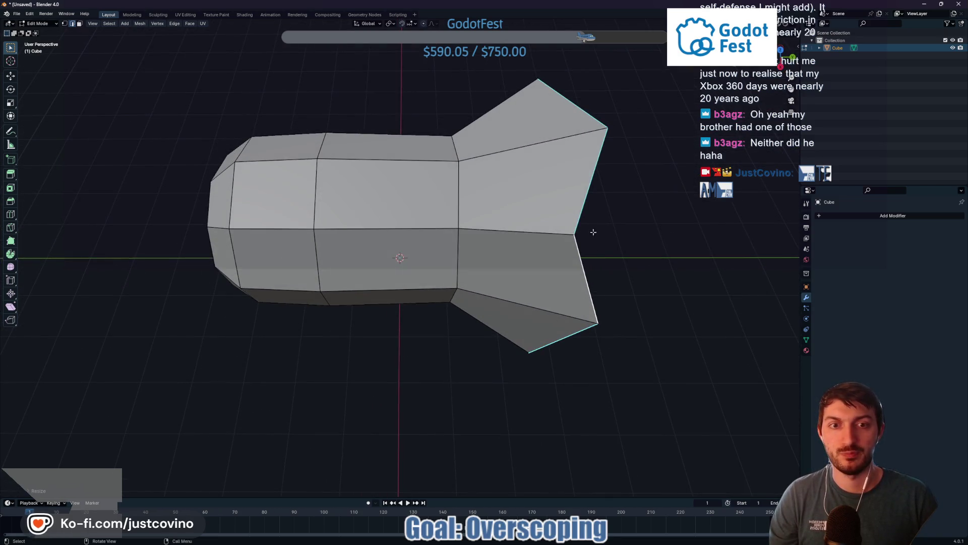
{"action": "key", "text": "1"}
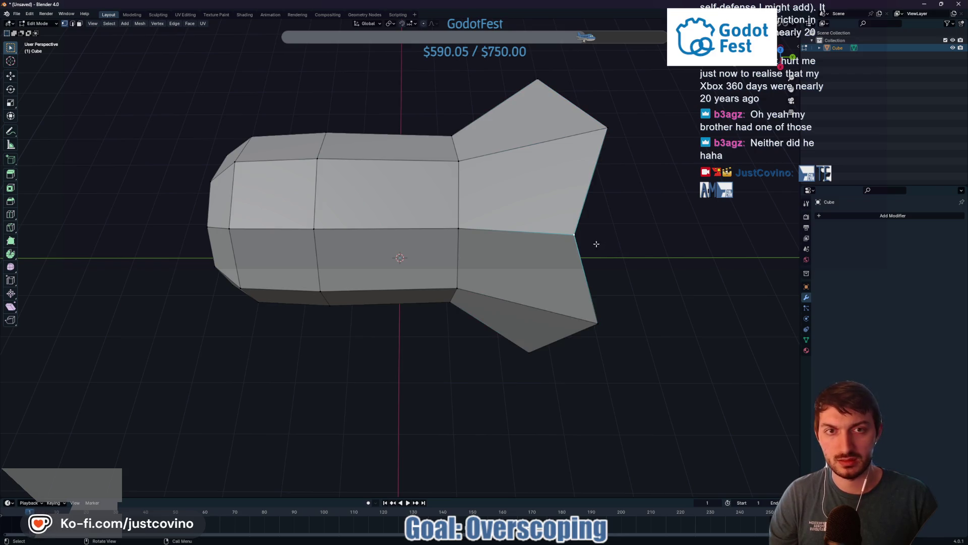
{"action": "mouse_move", "coordinate": [590, 246]}
{"action": "left_mouse_down"}
{"action": "mouse_move", "coordinate": [593, 254]}
{"action": "mouse_move", "coordinate": [547, 222]}
{"action": "left_mouse_up"}
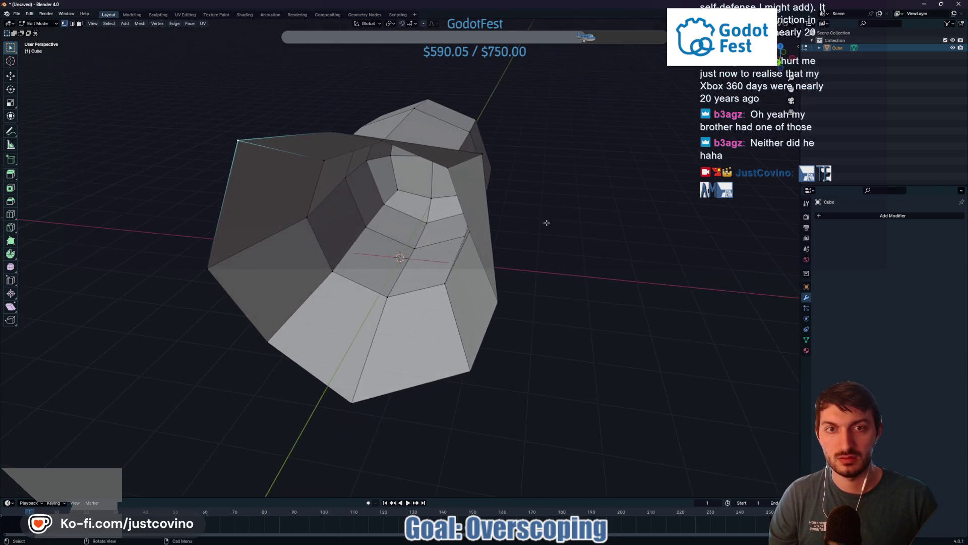
Step: Select three tail corner vertices and start sliding them along their edges
{"action": "left_click", "coordinate": [488, 157], "text": "shift"}
{"action": "left_click", "coordinate": [471, 372], "text": "shift"}
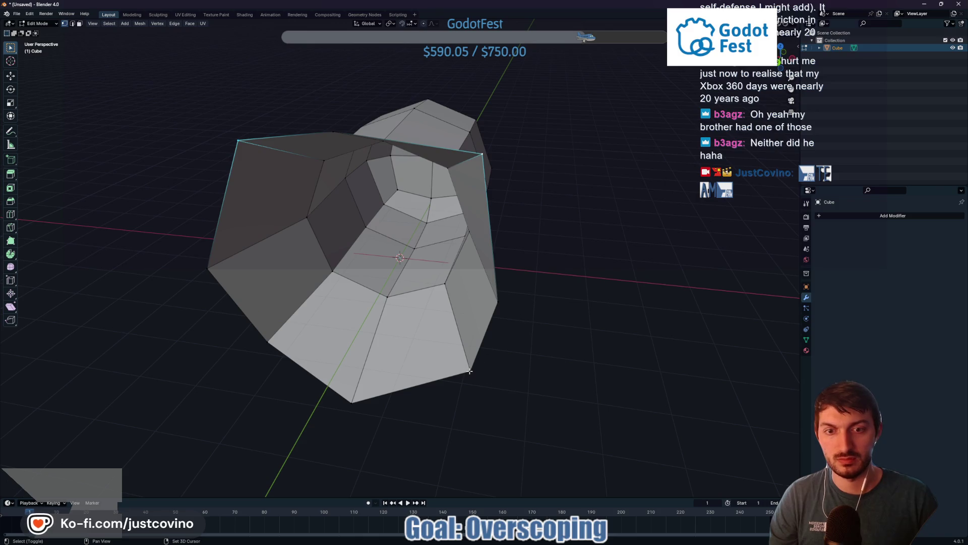
{"action": "left_click", "coordinate": [266, 342], "text": "shift"}
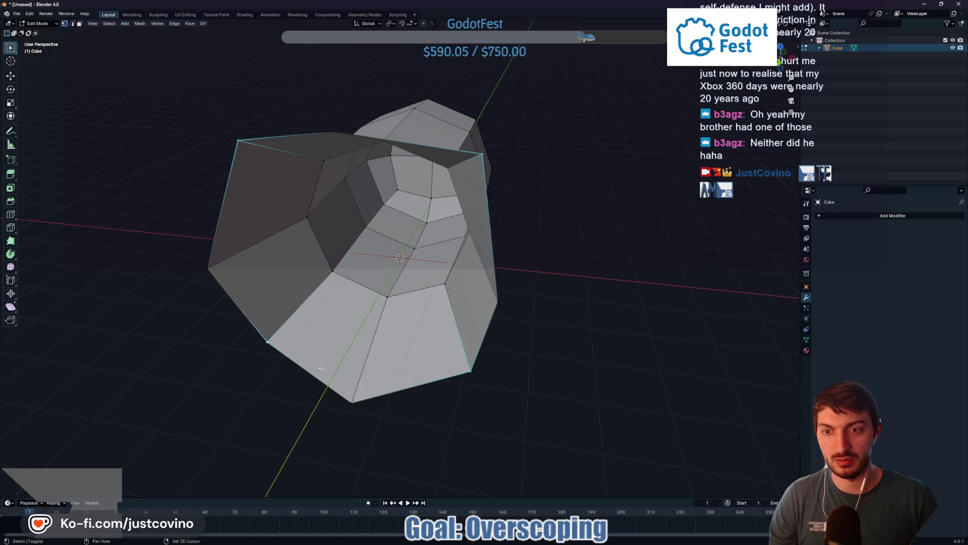
{"action": "mouse_move", "coordinate": [265, 342]}
{"action": "left_mouse_down"}
{"action": "mouse_move", "coordinate": [393, 368]}
{"action": "mouse_move", "coordinate": [382, 374]}
{"action": "left_mouse_up"}
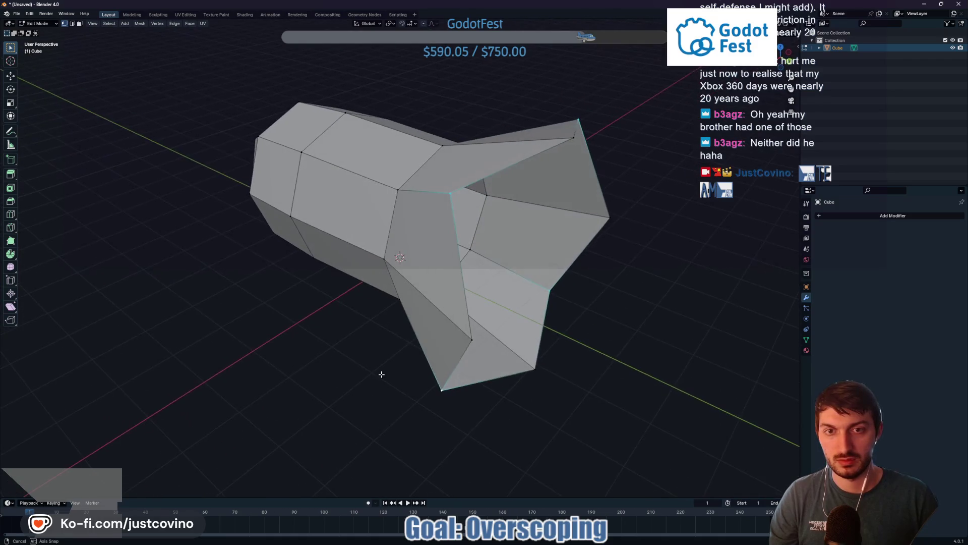
{"action": "key", "text": "shift+v"}
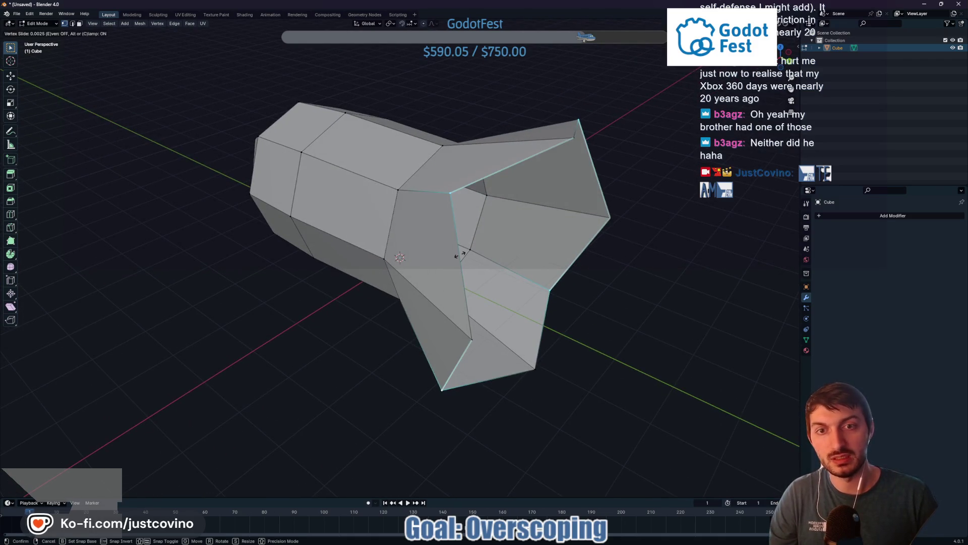